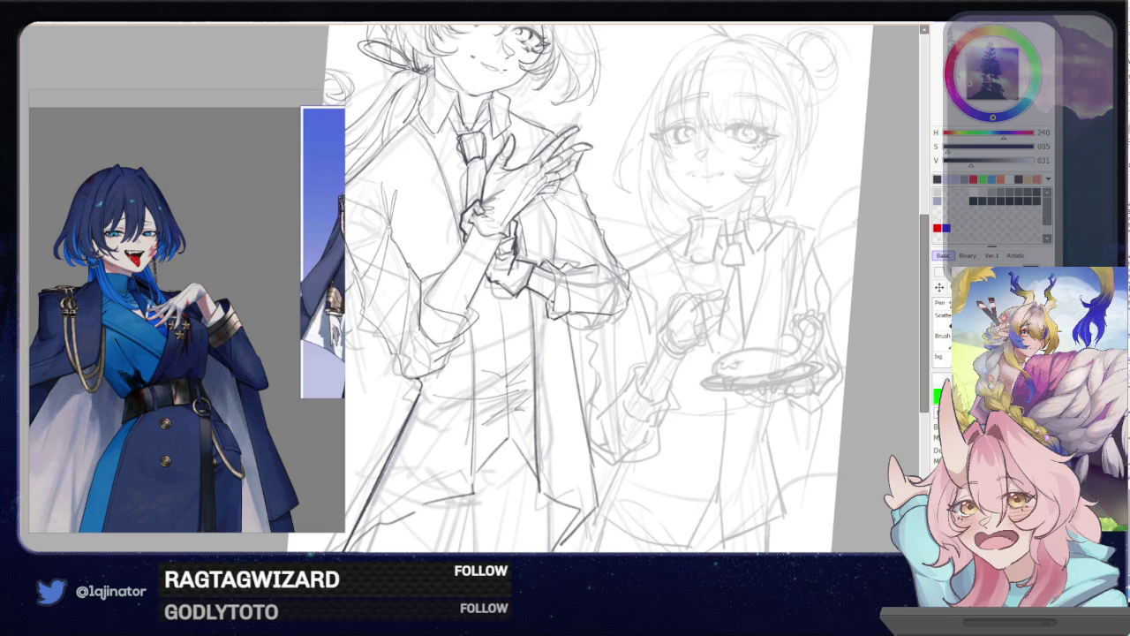
Erase the faint vertical line beside the plate-holding figure's arm
scroll(879, 265, down, 2)
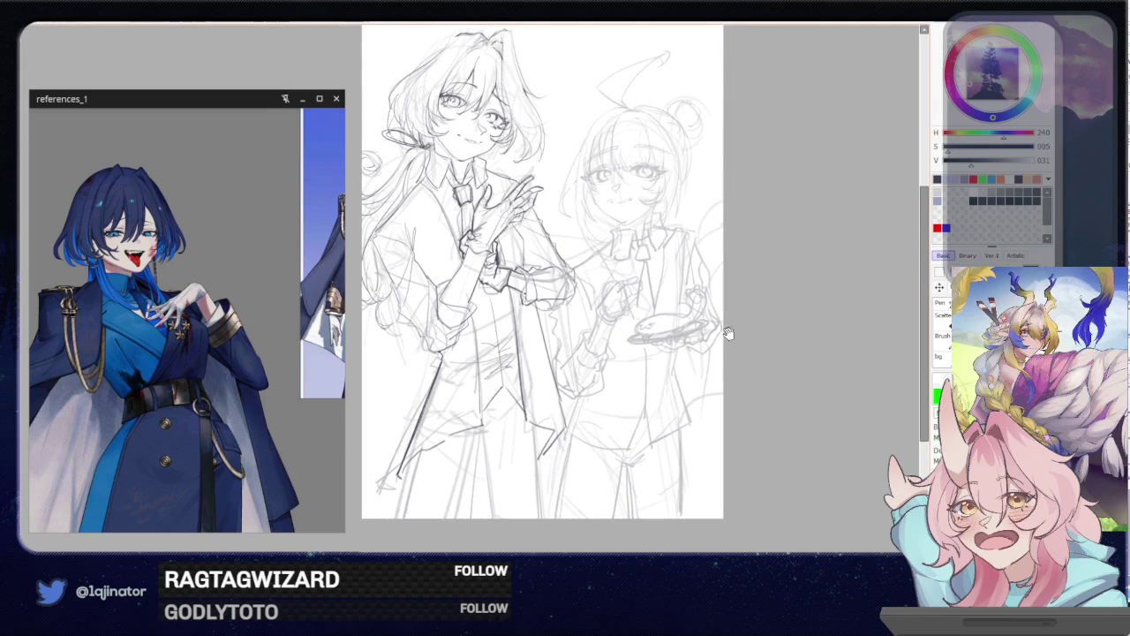
scroll(728, 334, up, 3)
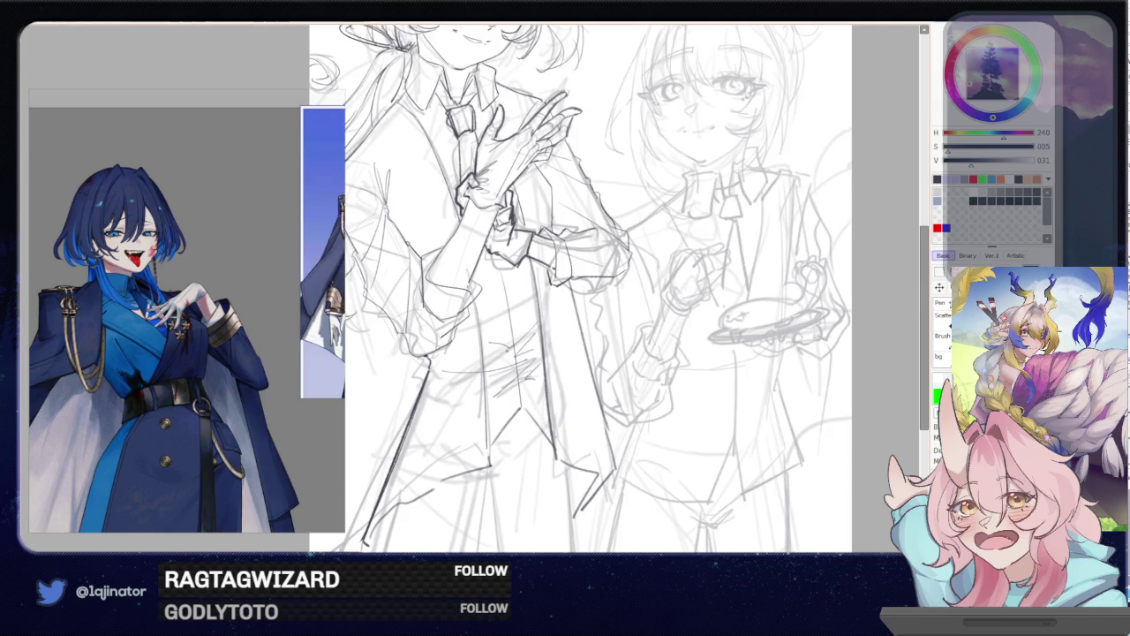
drag(521, 343, 551, 367)
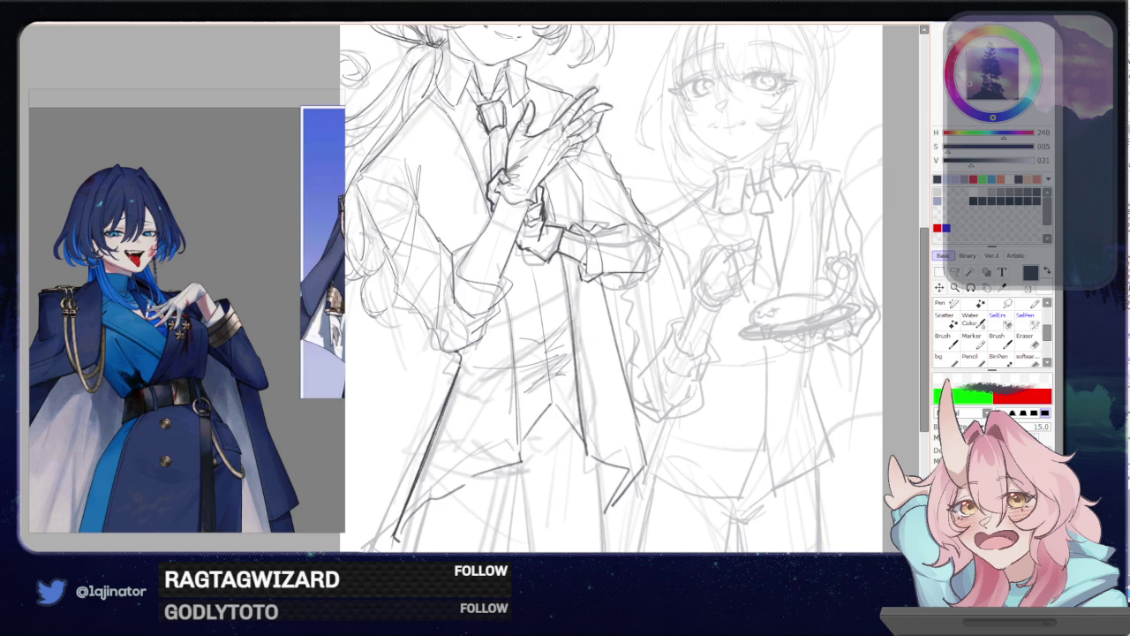
key(e)
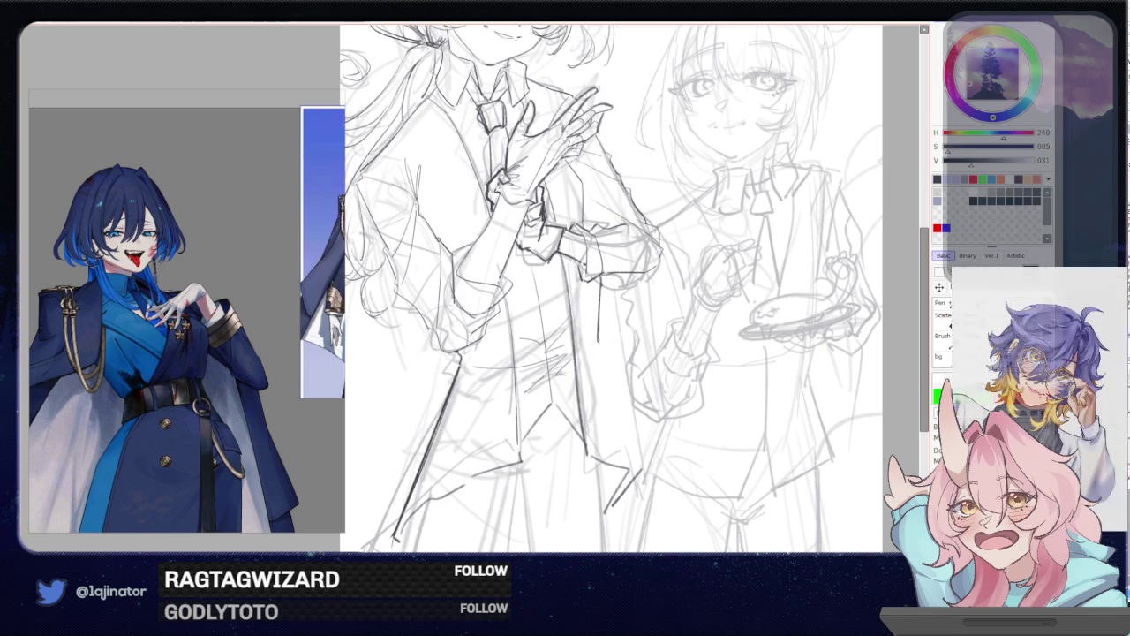
drag(600, 283, 601, 346)
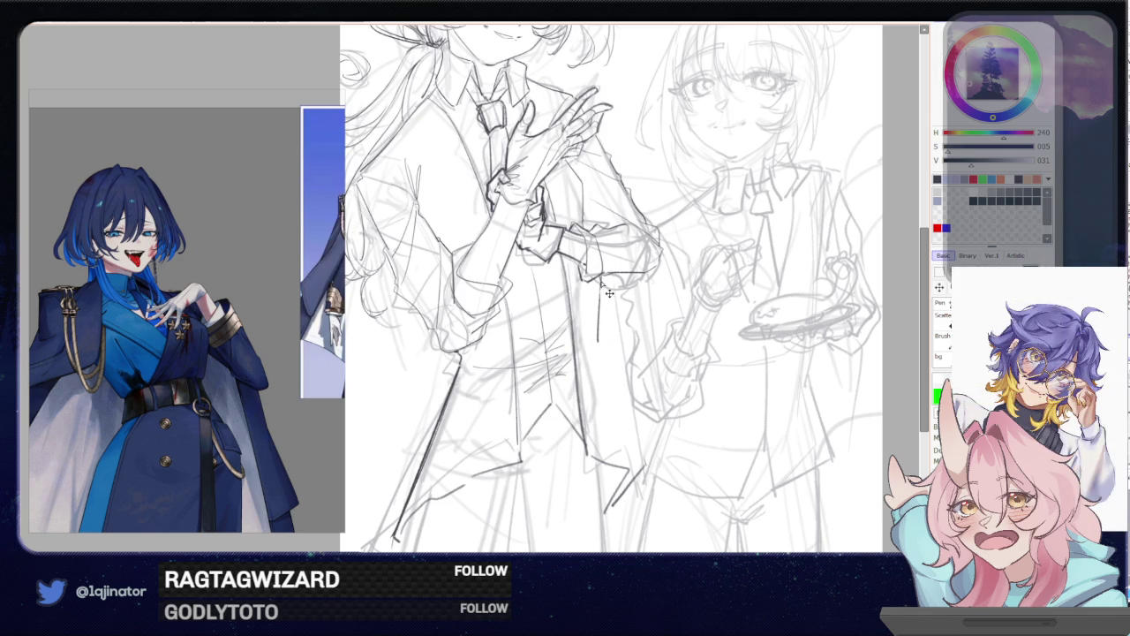
drag(602, 283, 600, 357)
Draw a darker coat edge between arm and coat and add small hatching marks on the coat
mouse_move(595, 279)
mouse_down()
mouse_move(591, 335)
mouse_move(642, 459)
mouse_up()
drag(591, 339, 632, 454)
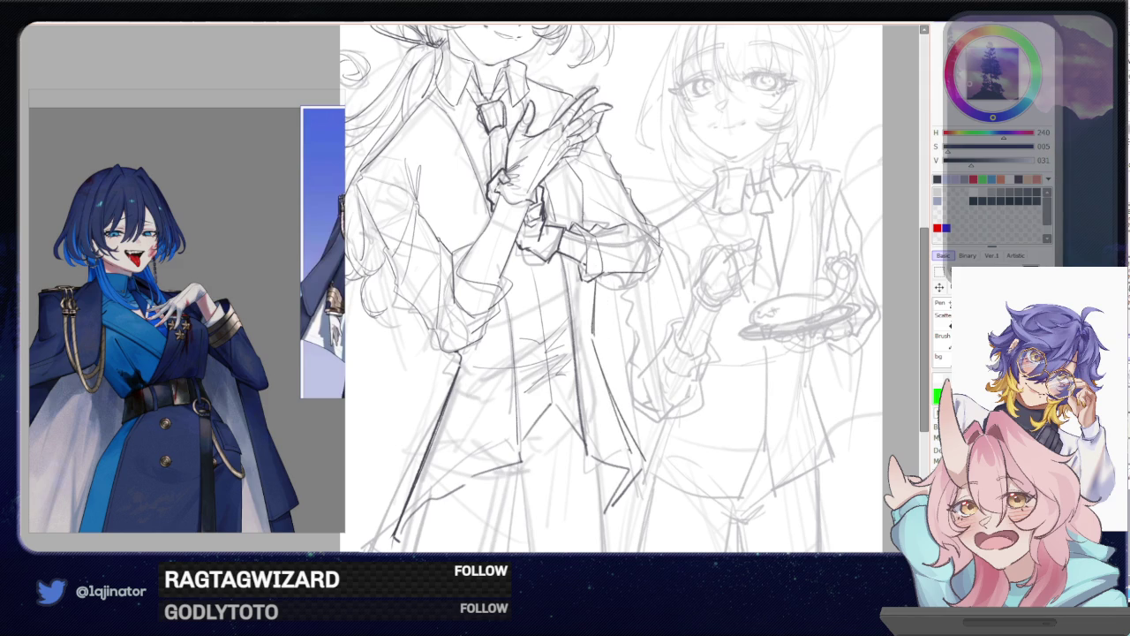
mouse_move(609, 407)
mouse_down()
mouse_move(574, 347)
mouse_move(625, 425)
mouse_up()
key(ctrl+z)
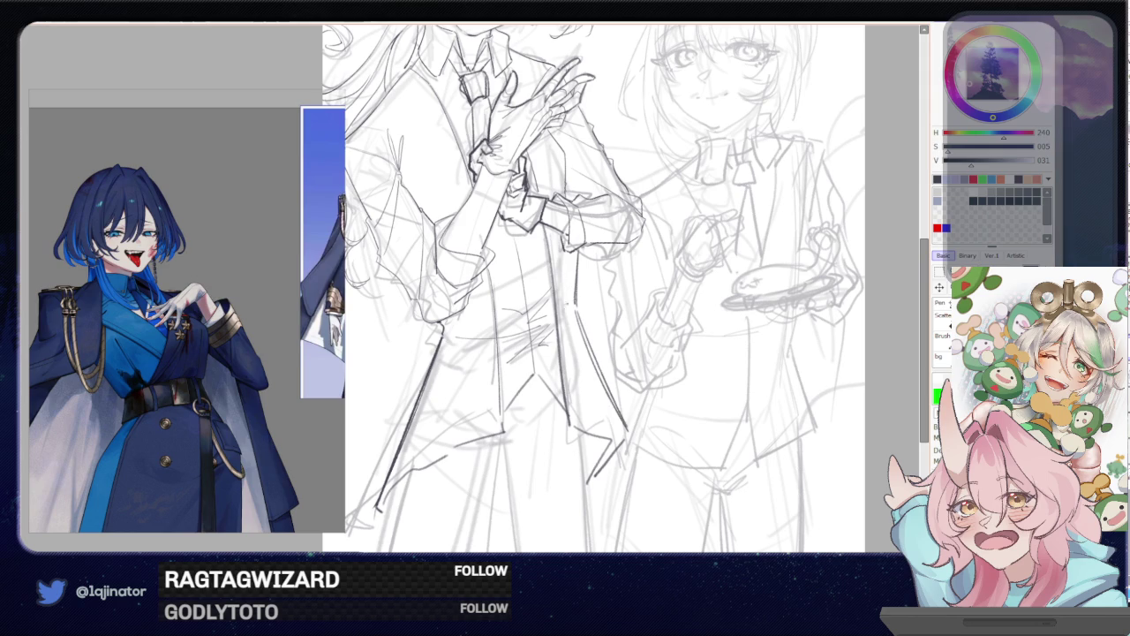
drag(572, 300, 565, 318)
drag(447, 326, 462, 344)
scroll(789, 287, down, 2)
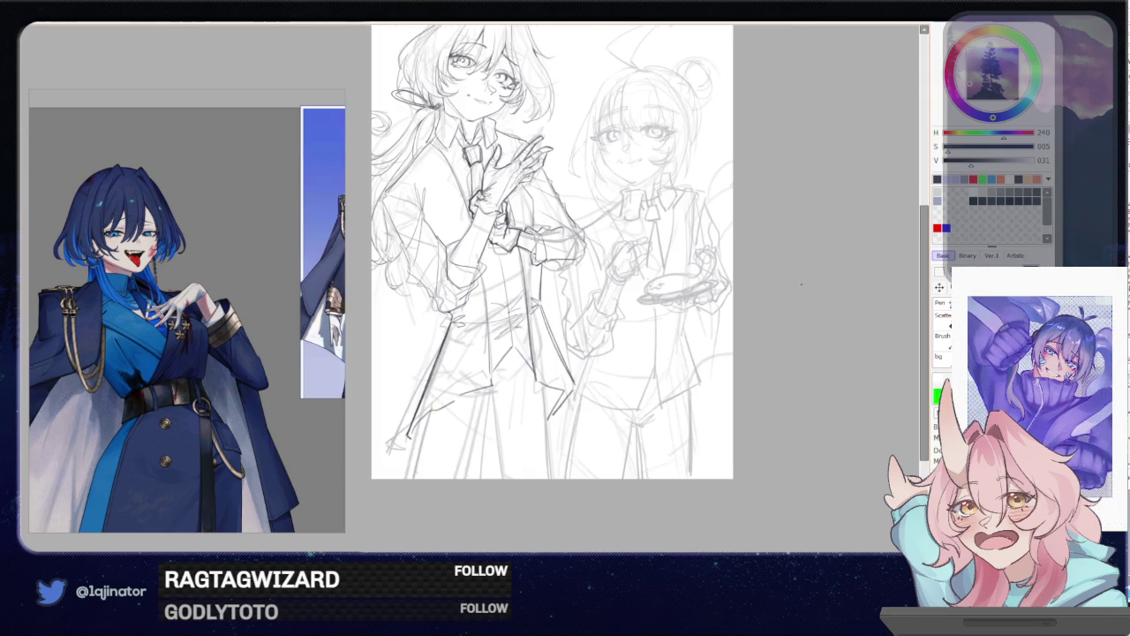
Erase and redraw the short diagonal coat stroke, trimming small stray marks
scroll(745, 305, up, 2)
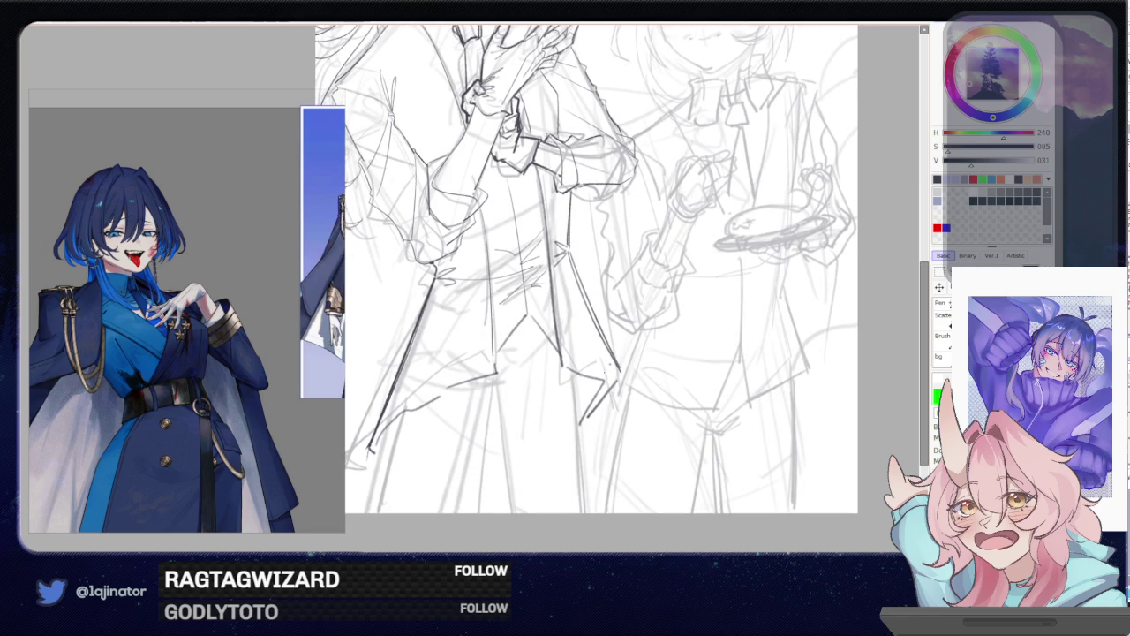
key(e)
drag(597, 397, 579, 424)
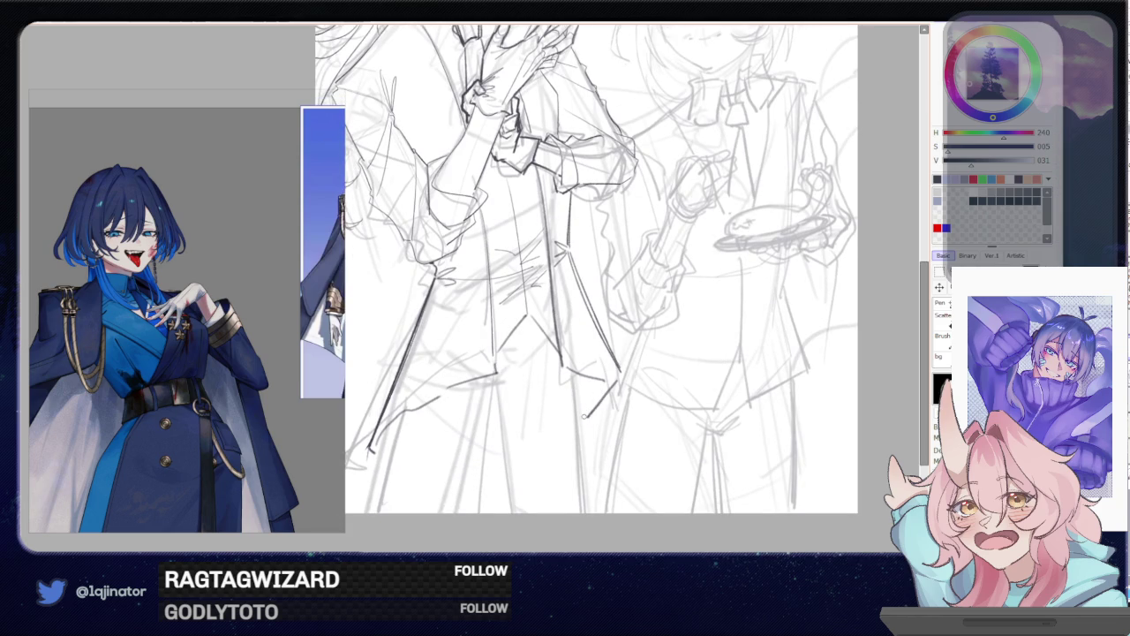
drag(619, 380, 584, 422)
key(n)
drag(618, 382, 590, 415)
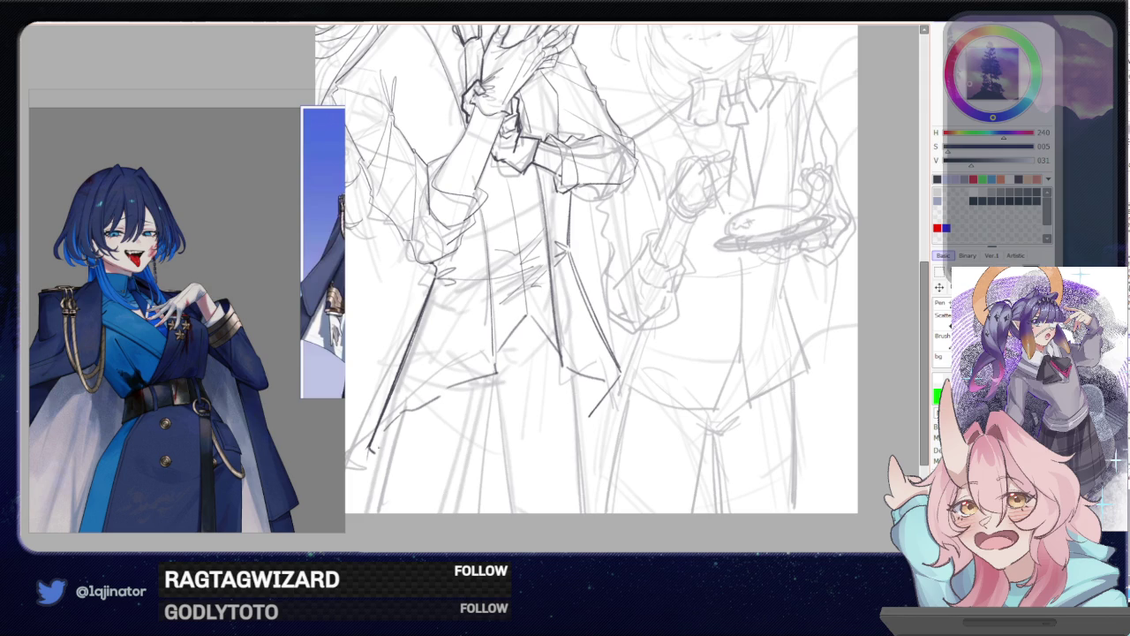
key(e)
mouse_move(370, 447)
mouse_down()
mouse_move(376, 468)
mouse_move(367, 439)
mouse_up()
key(n)
key(e)
key(n)
Zoom out and redraw the long line down the coat more cleanly
key(ctrl+minus)
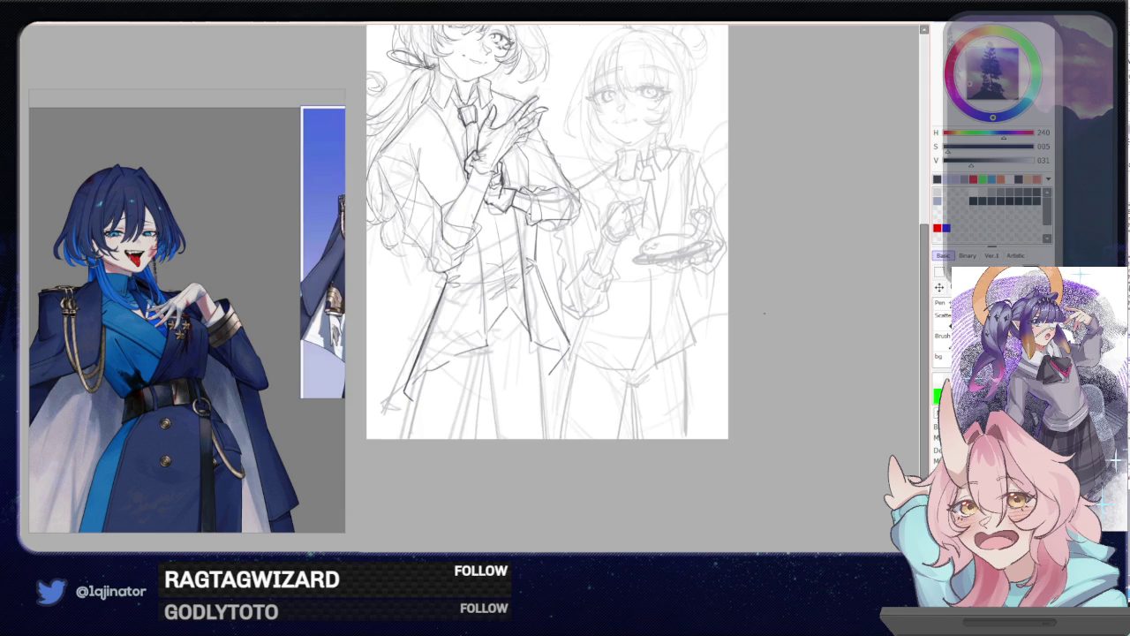
mouse_move(781, 301)
mouse_down()
mouse_move(757, 344)
mouse_move(599, 404)
mouse_up()
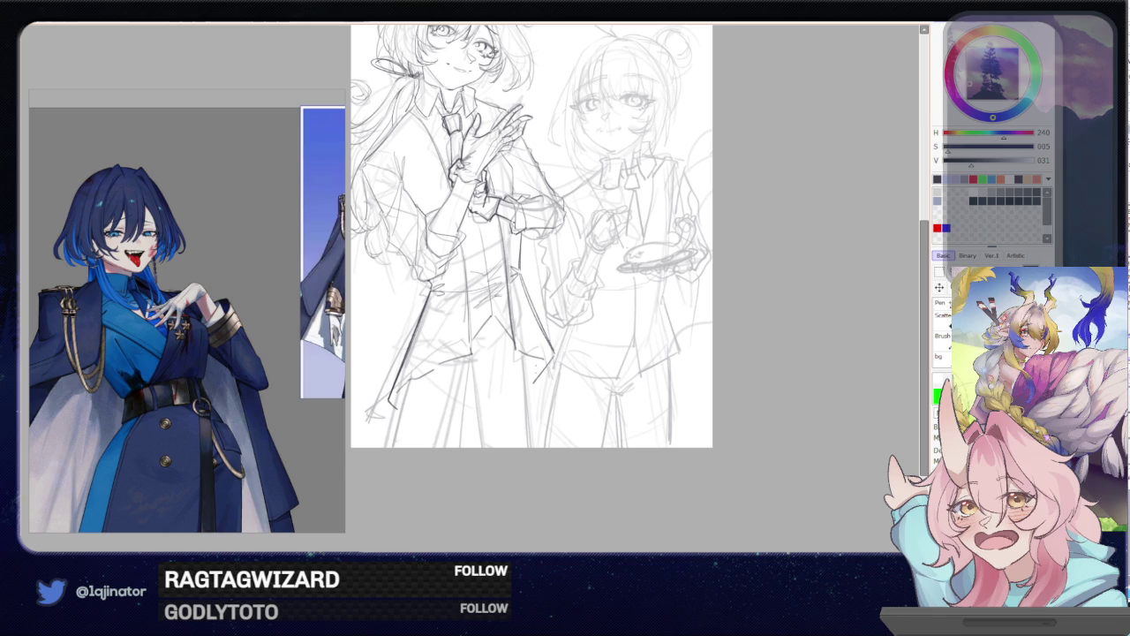
drag(530, 361, 524, 447)
key(ctrl+z)
drag(530, 359, 519, 438)
key(ctrl+z)
drag(529, 357, 518, 447)
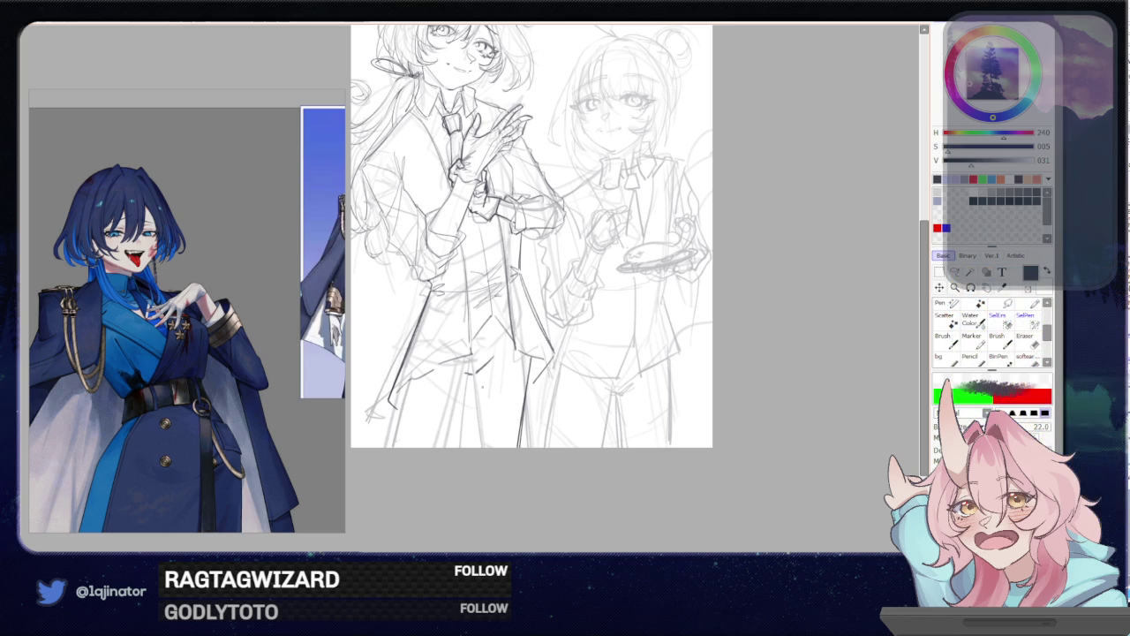
Strengthen coat fold lines between the figures and redraw the left figure's coat edge
drag(481, 380, 474, 447)
drag(508, 375, 489, 425)
drag(408, 392, 407, 446)
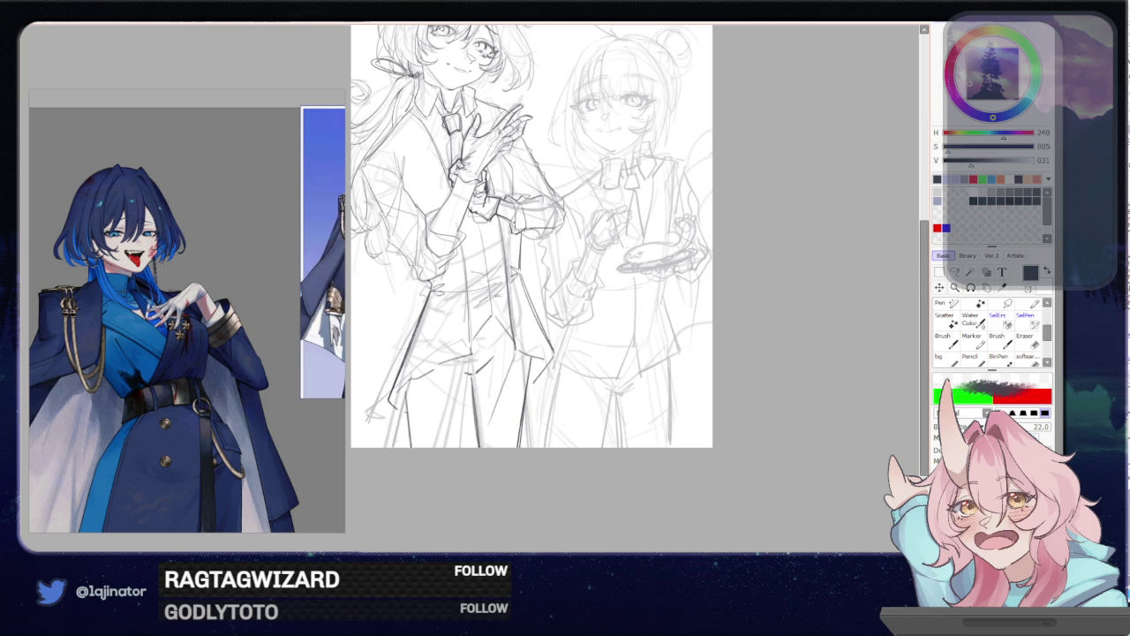
key(ctrl+z)
drag(414, 385, 408, 447)
key(ctrl+z)
key(ctrl+z)
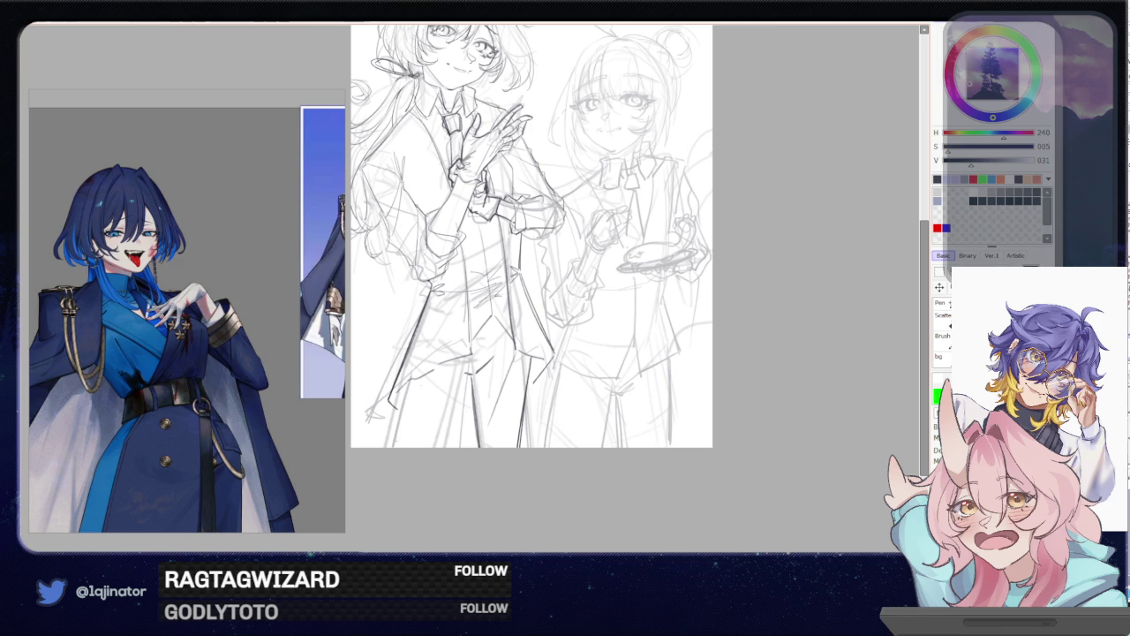
drag(415, 382, 425, 445)
drag(472, 393, 468, 443)
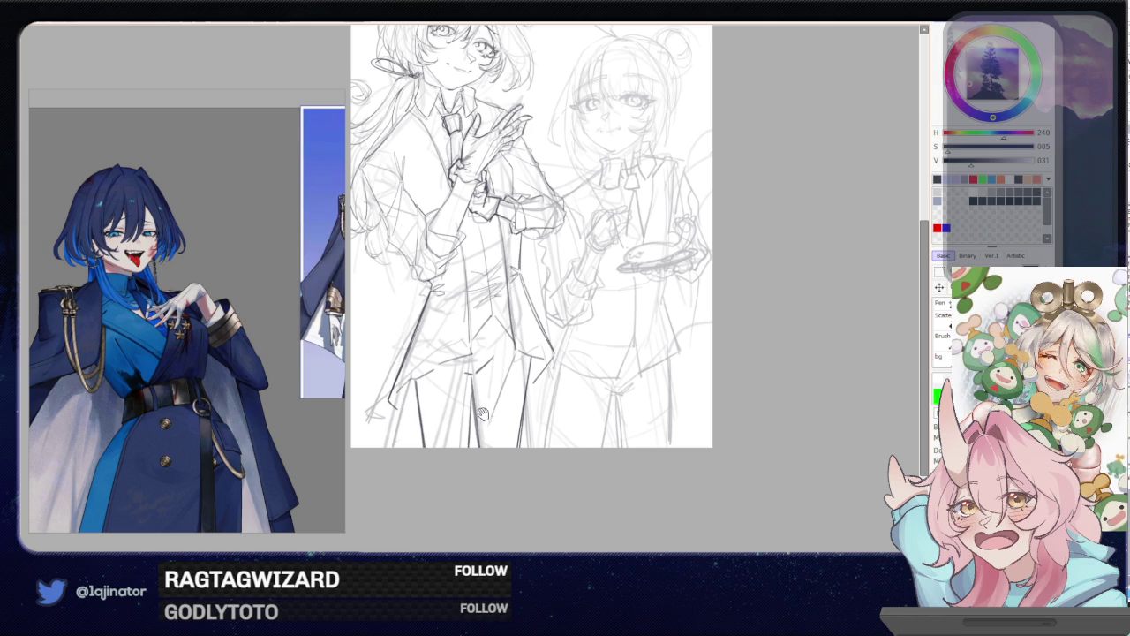
drag(516, 394, 521, 448)
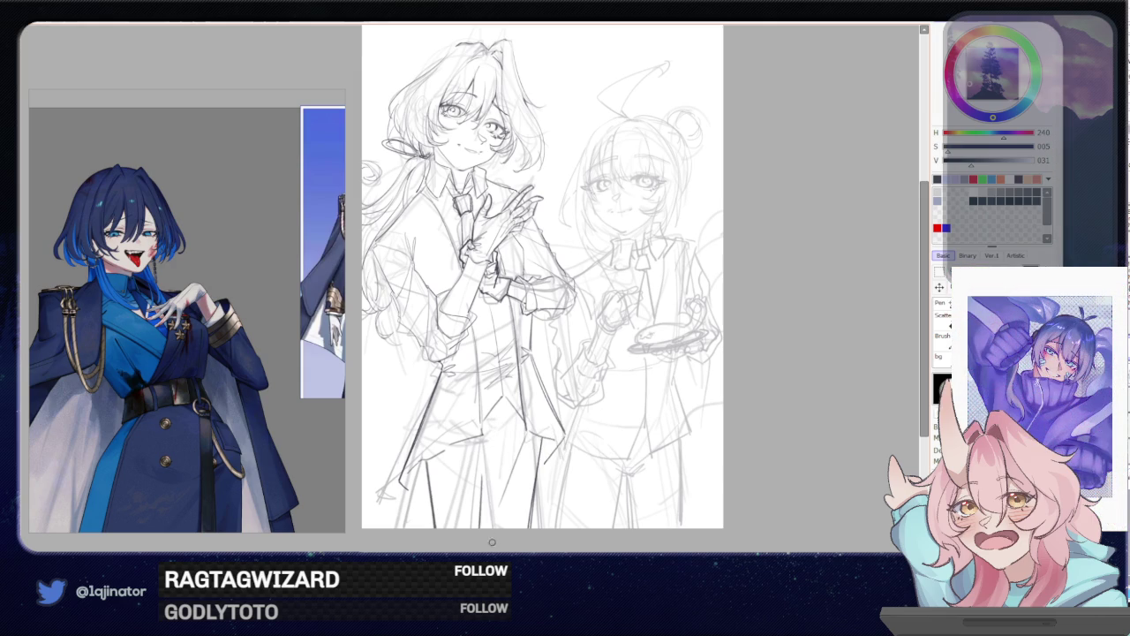
Draw long vertical coat lines below the left figure's waist
drag(480, 440, 493, 446)
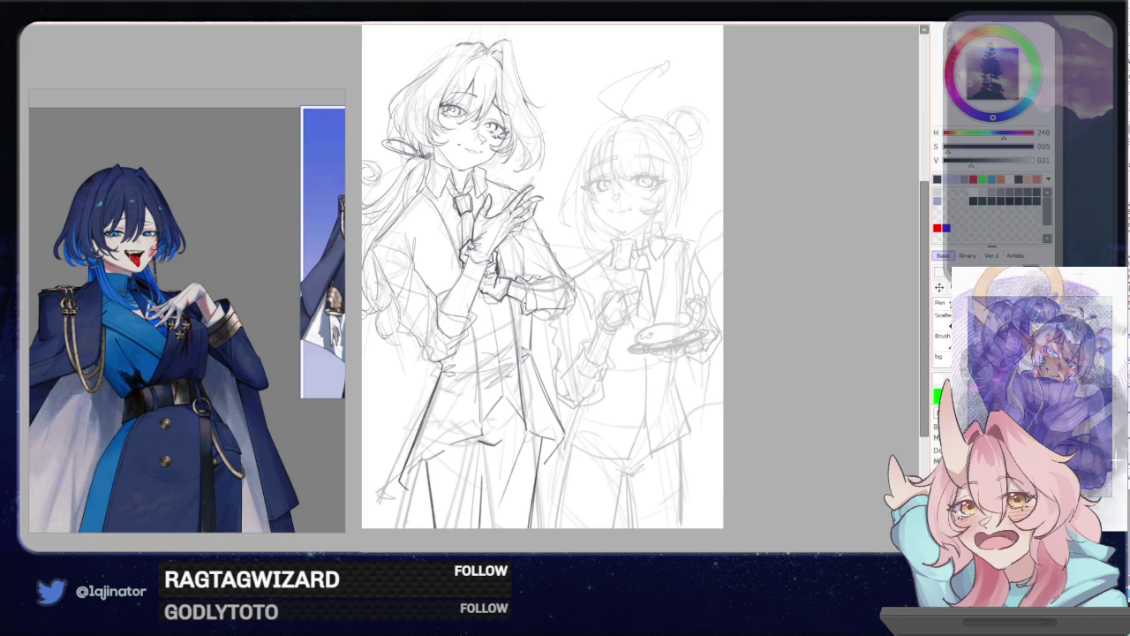
drag(488, 445, 494, 527)
drag(490, 452, 479, 527)
key(ctrl+z)
drag(488, 449, 477, 529)
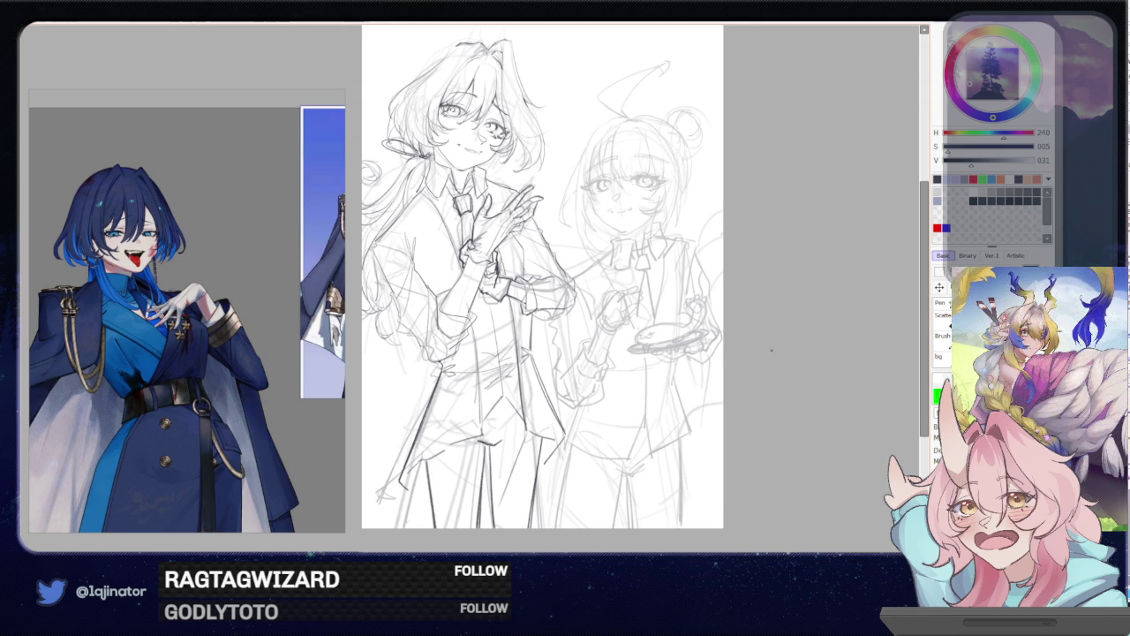
Redraw the cane line beside the left figure as a darker stroke
drag(758, 353, 843, 334)
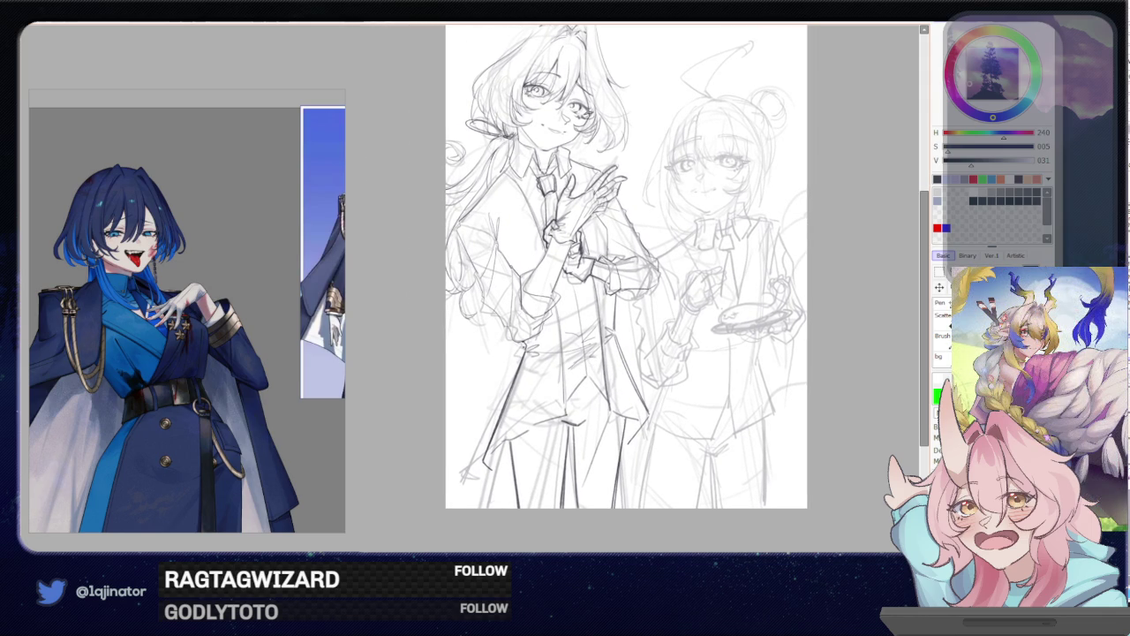
drag(524, 346, 486, 464)
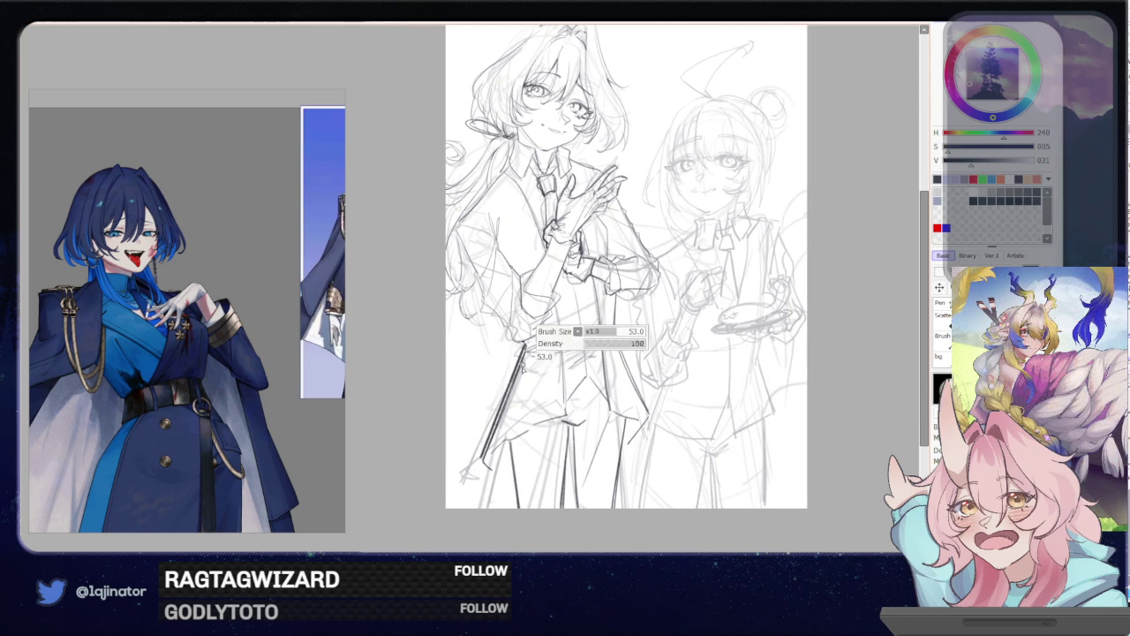
key(ctrl+z)
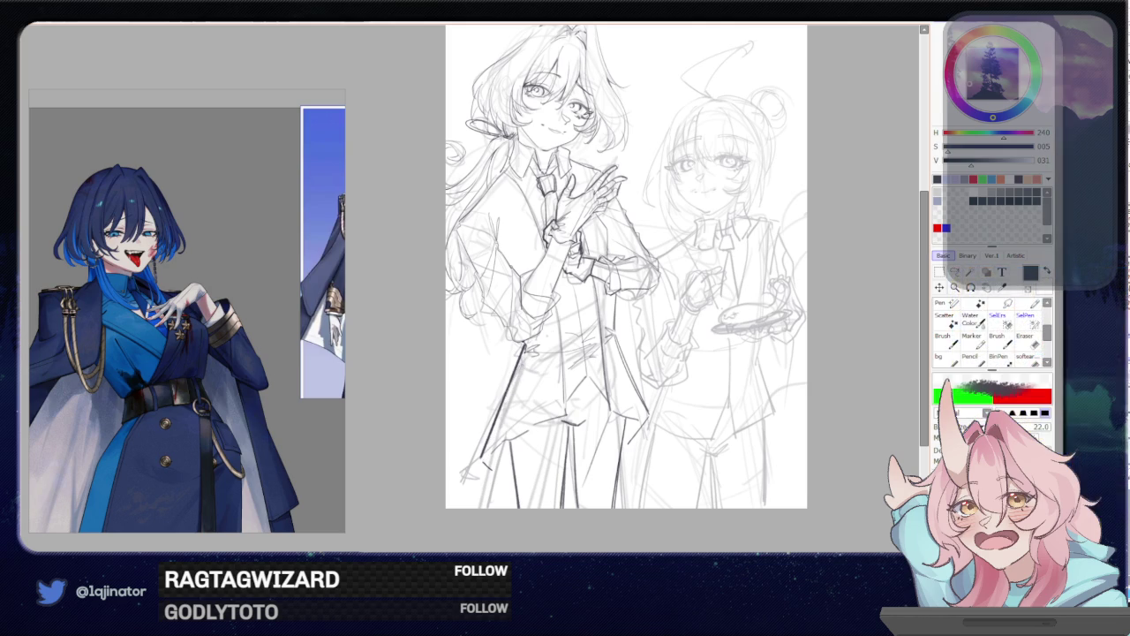
drag(577, 412, 535, 422)
key(e)
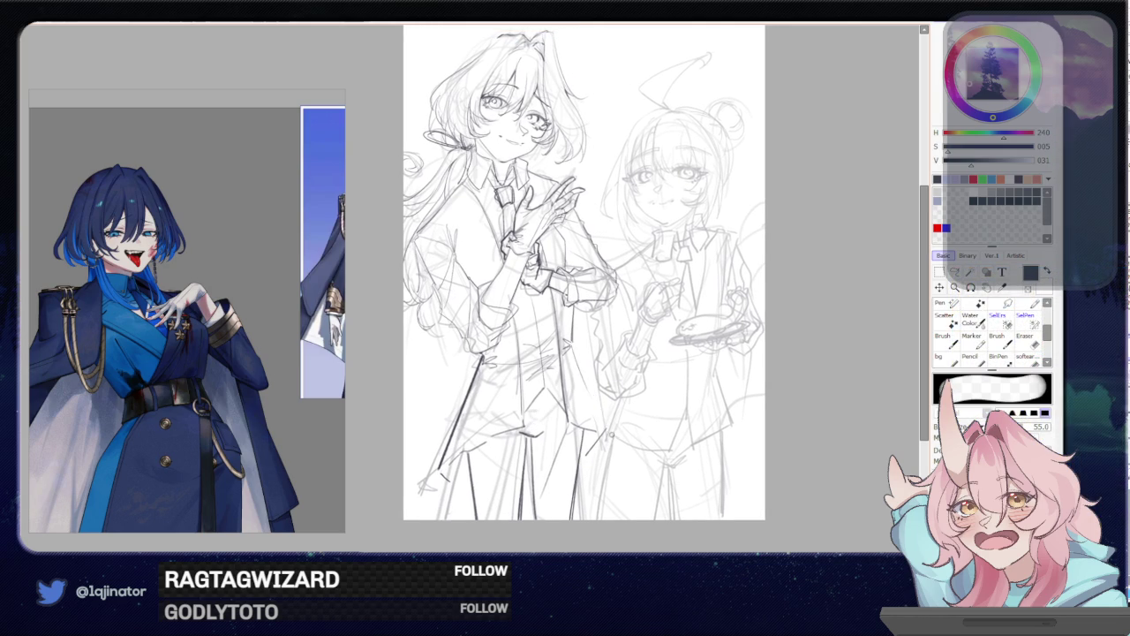
key(n)
drag(572, 351, 602, 433)
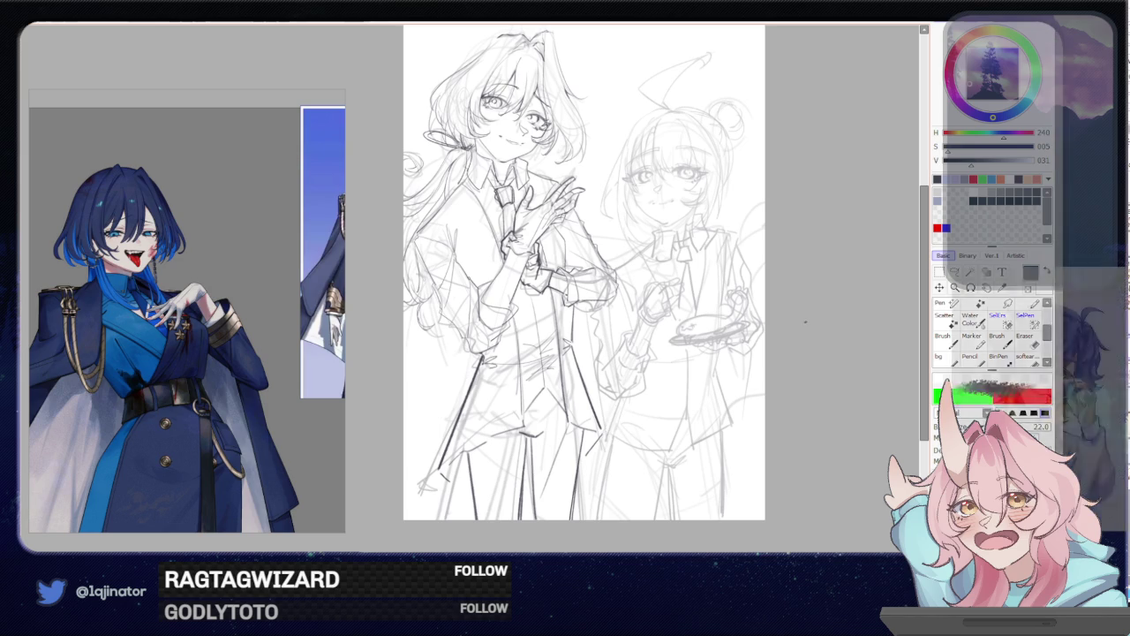
mouse_move(648, 348)
mouse_down()
mouse_move(651, 383)
mouse_move(614, 388)
mouse_up()
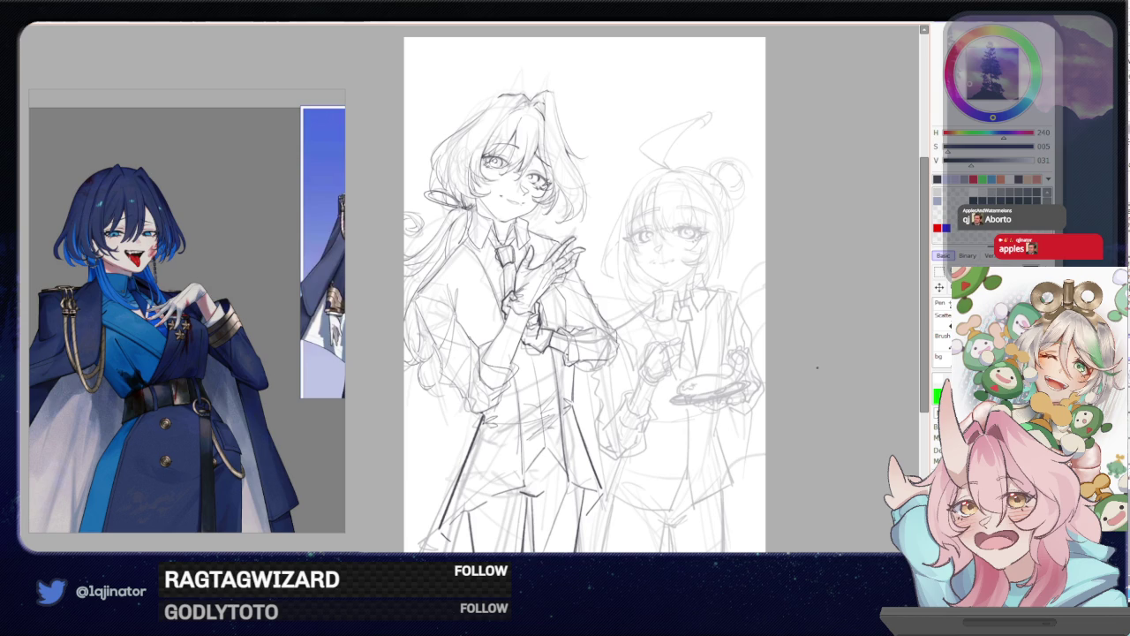
drag(817, 365, 795, 386)
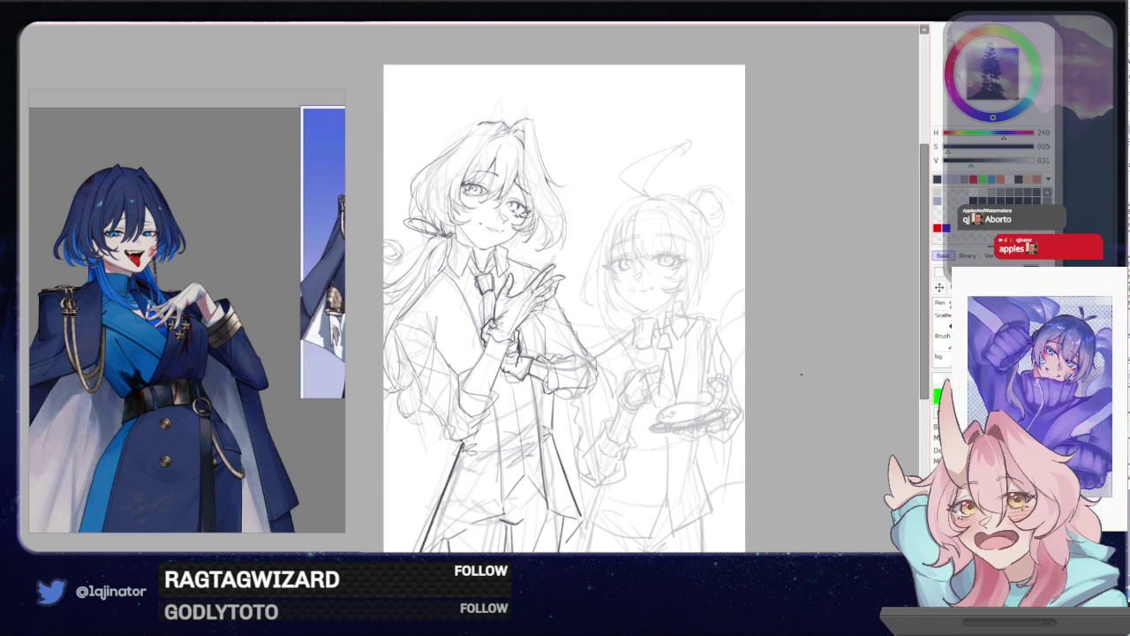
scroll(523, 432, up, 1)
scroll(563, 343, up, 1)
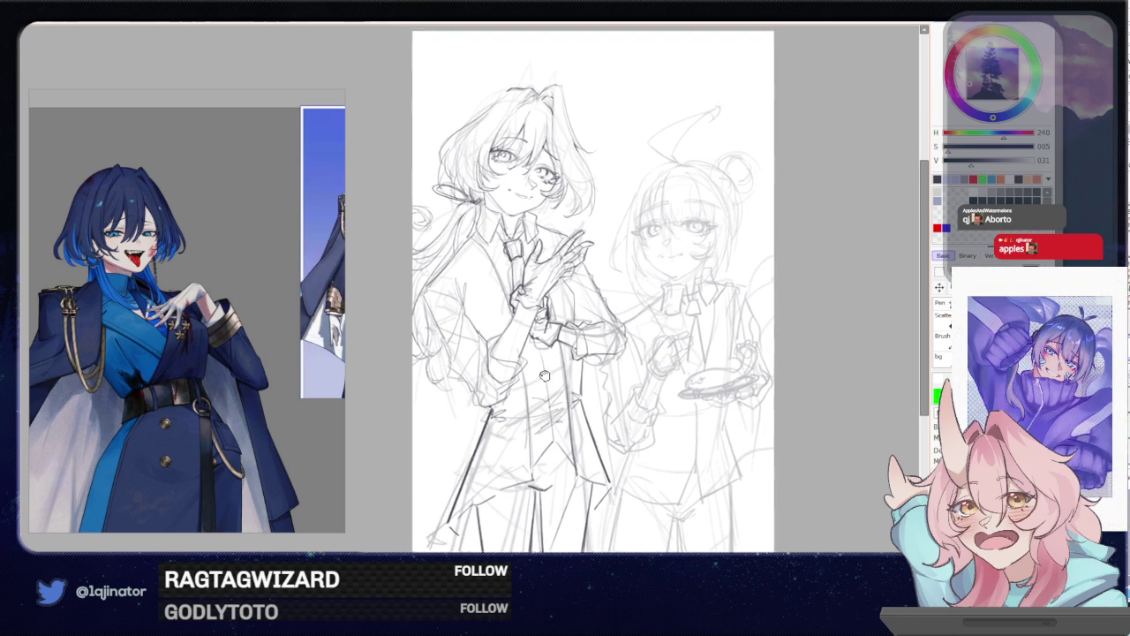
scroll(535, 348, up, 2)
drag(536, 348, 406, 401)
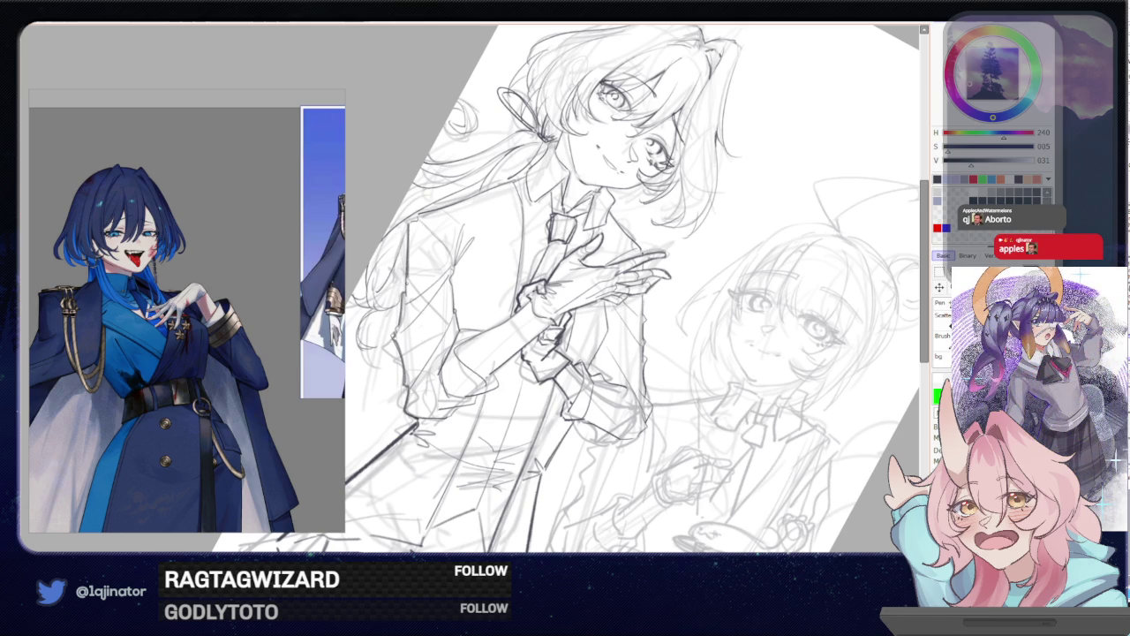
drag(441, 239, 530, 203)
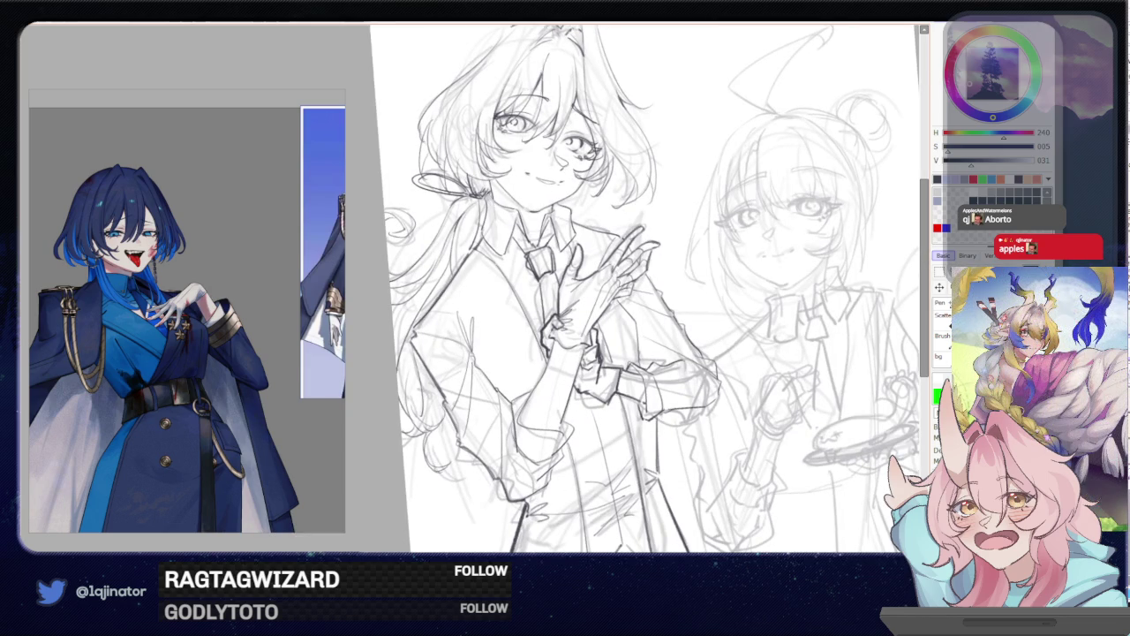
drag(553, 223, 597, 218)
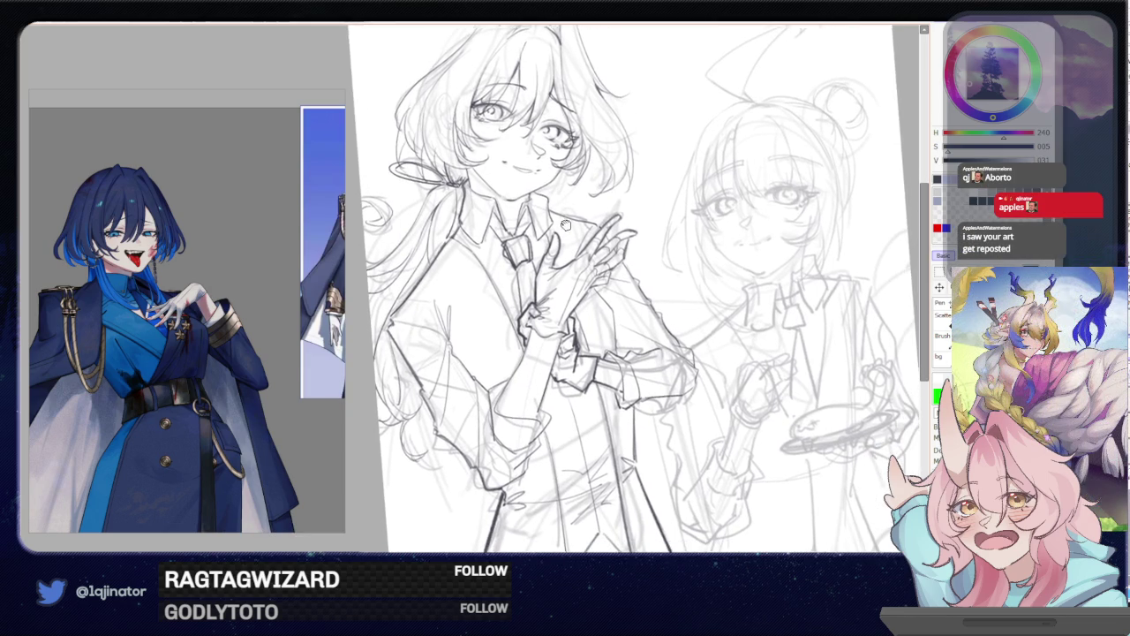
scroll(689, 221, down, 1)
scroll(690, 221, down, 1)
scroll(689, 222, down, 1)
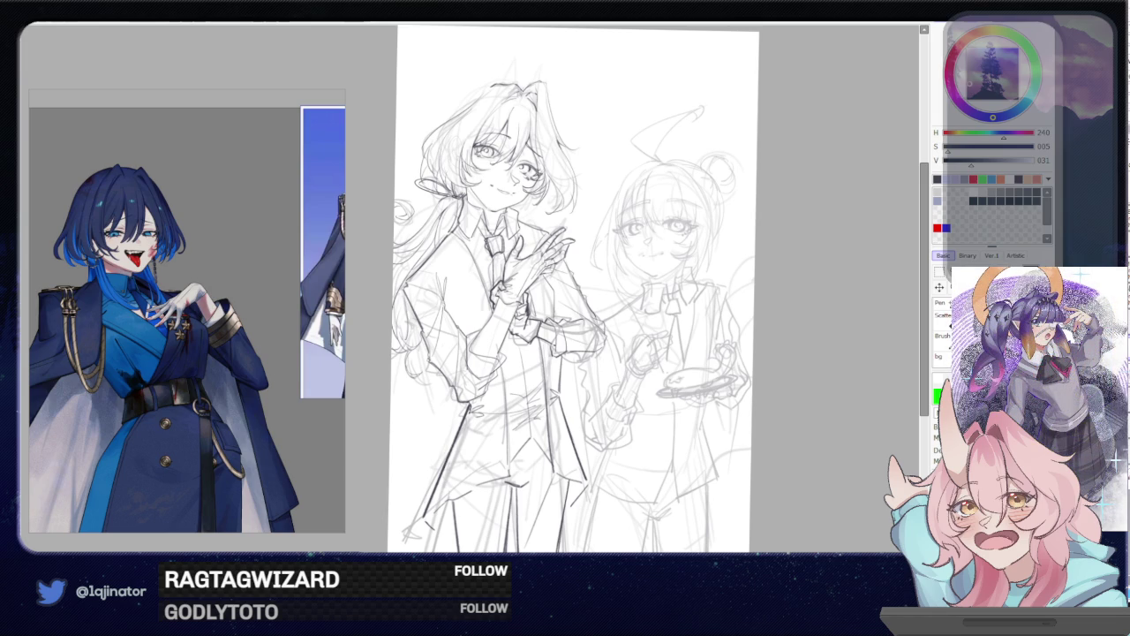
click(819, 351)
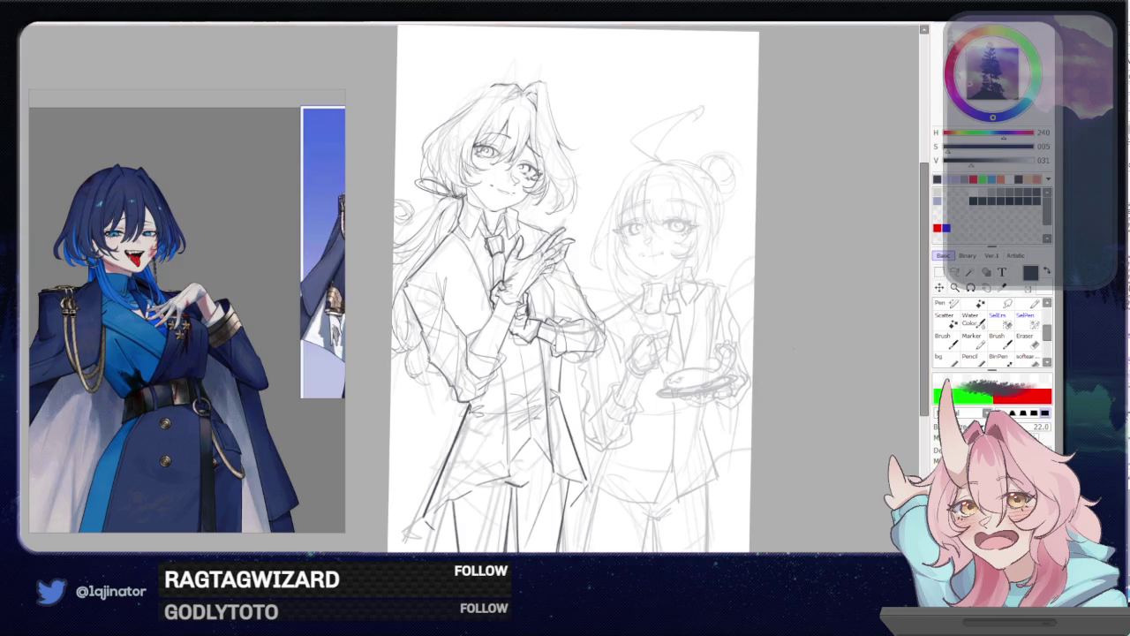
drag(797, 350, 758, 353)
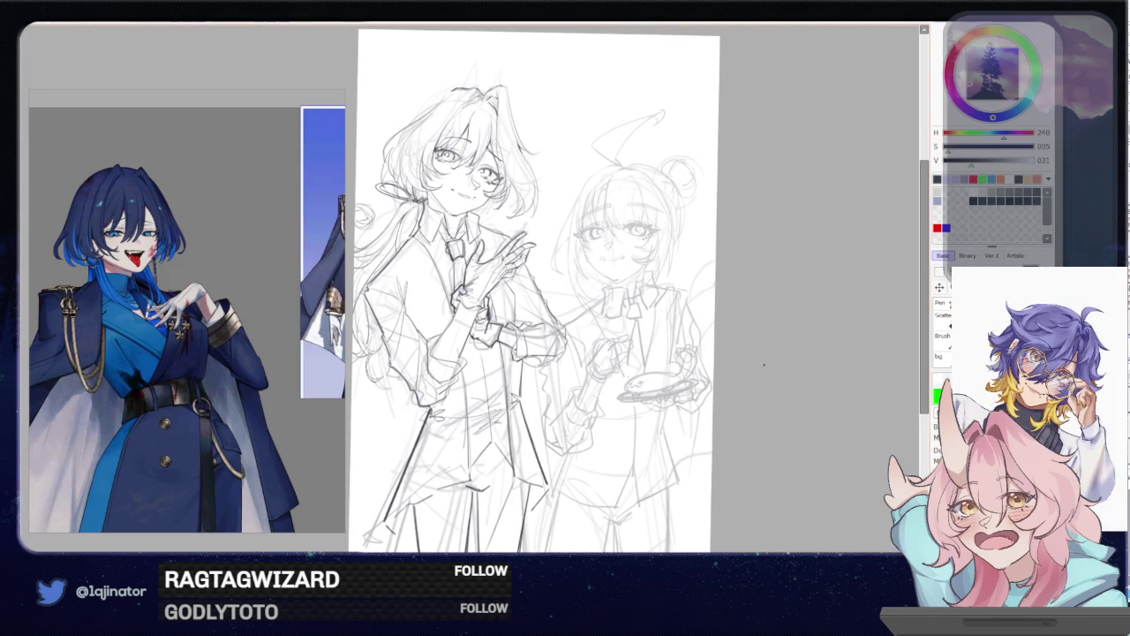
mouse_move(774, 363)
mouse_down()
mouse_move(742, 376)
mouse_move(745, 358)
mouse_move(742, 404)
mouse_move(751, 388)
mouse_up()
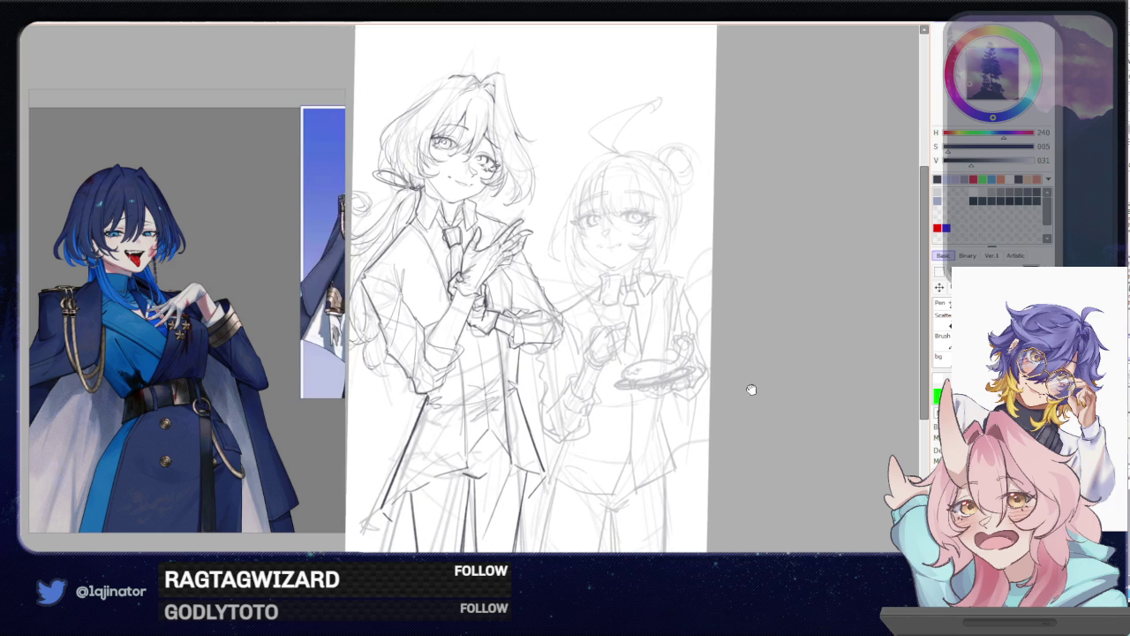
Tilt and shift the left figure slightly with a free transform
key(ctrl+z)
key(ctrl+y)
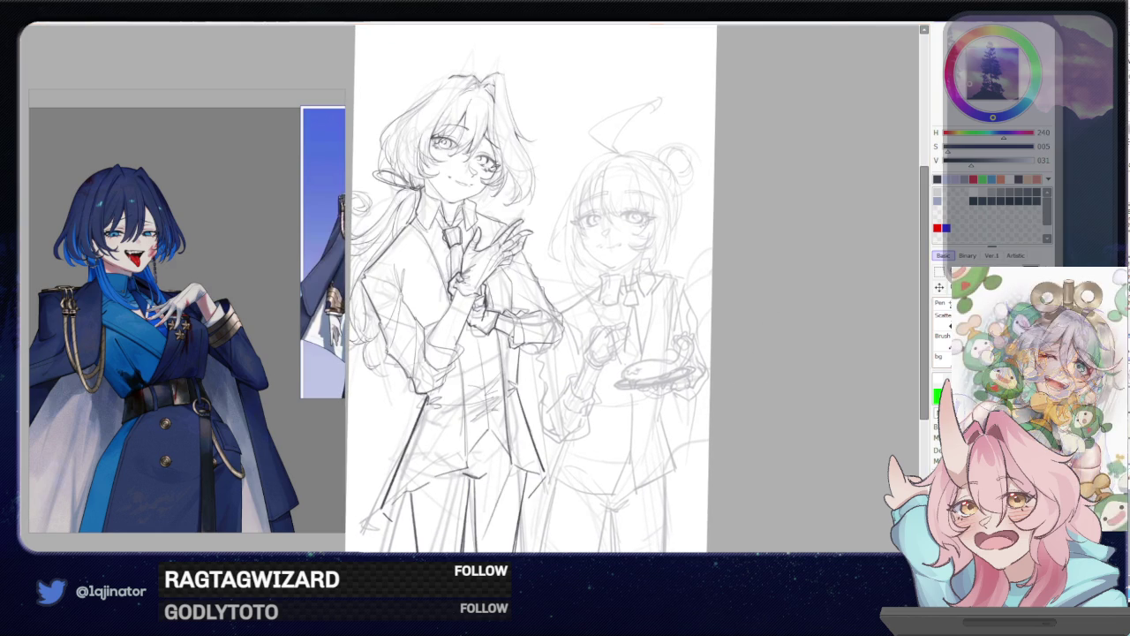
key(ctrl+t)
drag(704, 348, 514, 416)
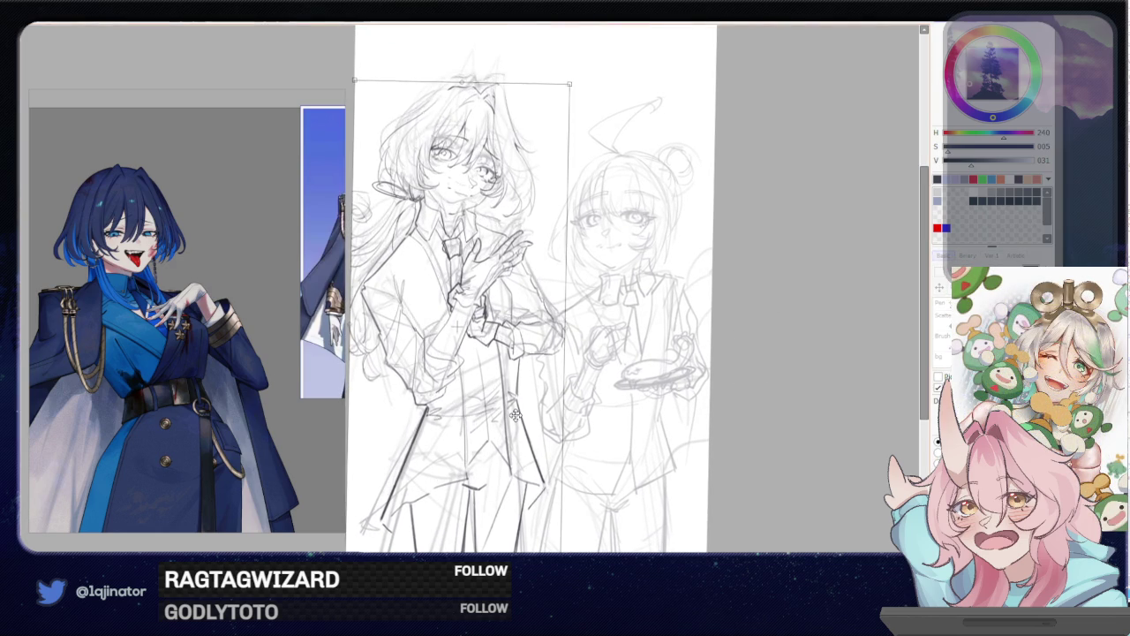
key(Return)
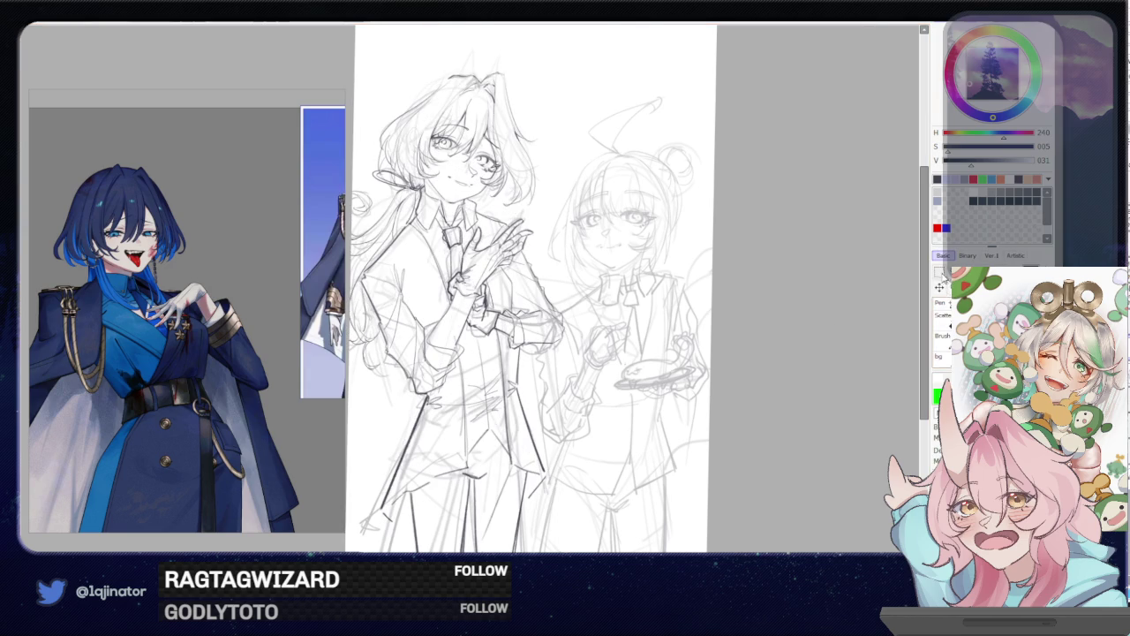
Box-select the left figure's legs, nudge them up a few pixels, and deselect
click(948, 275)
drag(380, 371, 554, 529)
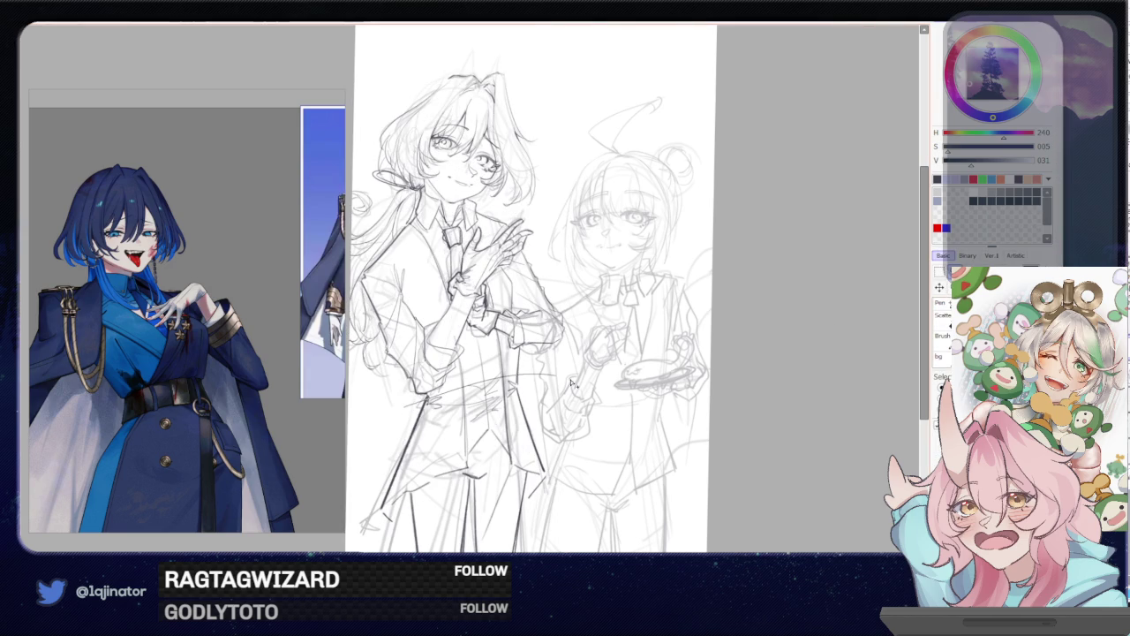
drag(507, 435, 495, 439)
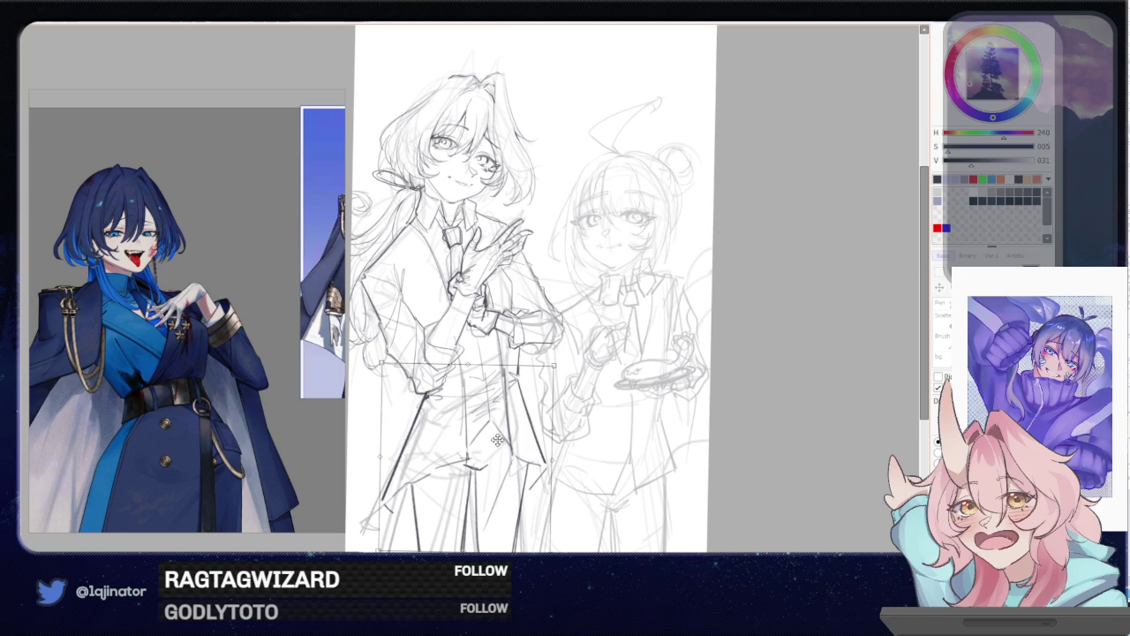
key(Return)
key(ctrl+d)
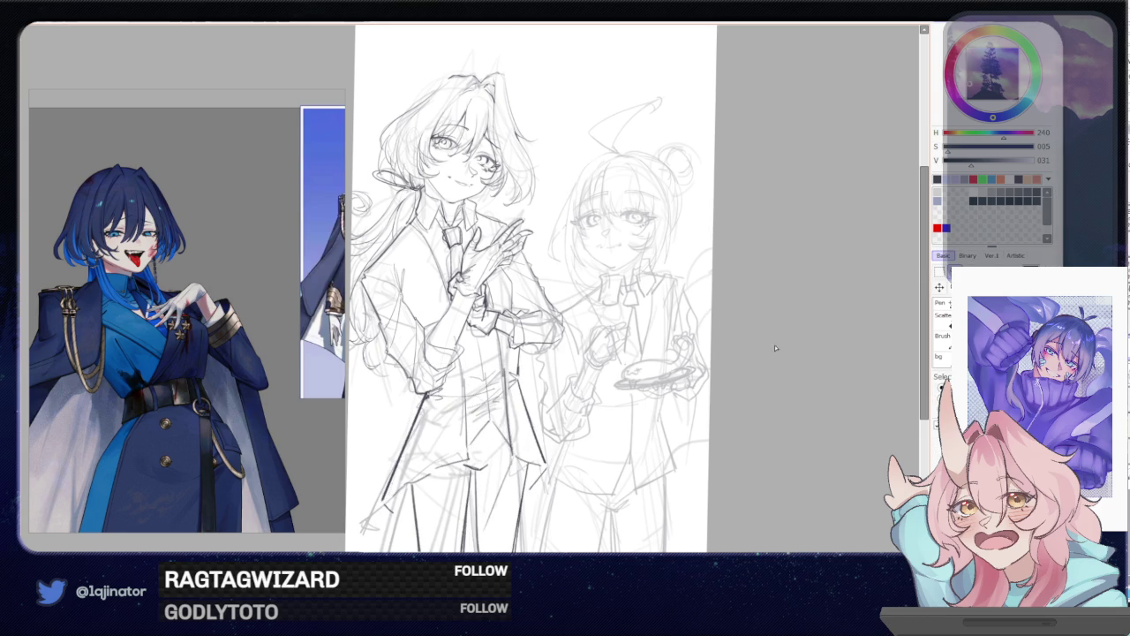
drag(652, 336, 661, 275)
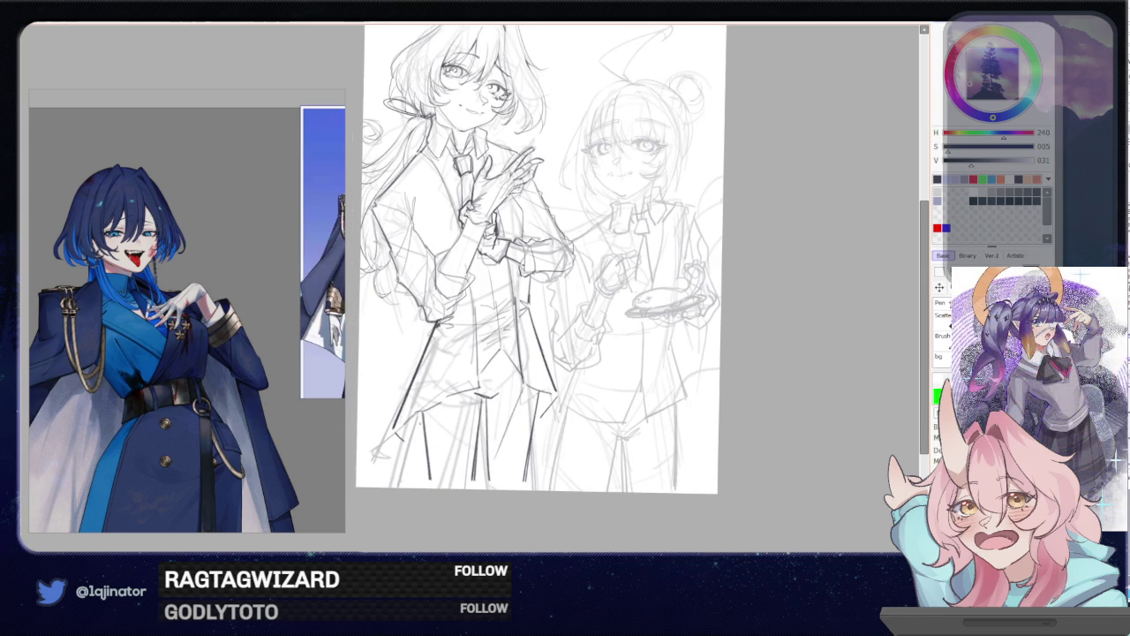
Draw dark outline strokes down both trouser legs and the right leg's outer edge
drag(421, 411, 430, 487)
key(ctrl+z)
drag(474, 399, 478, 487)
drag(485, 399, 488, 491)
drag(540, 394, 528, 489)
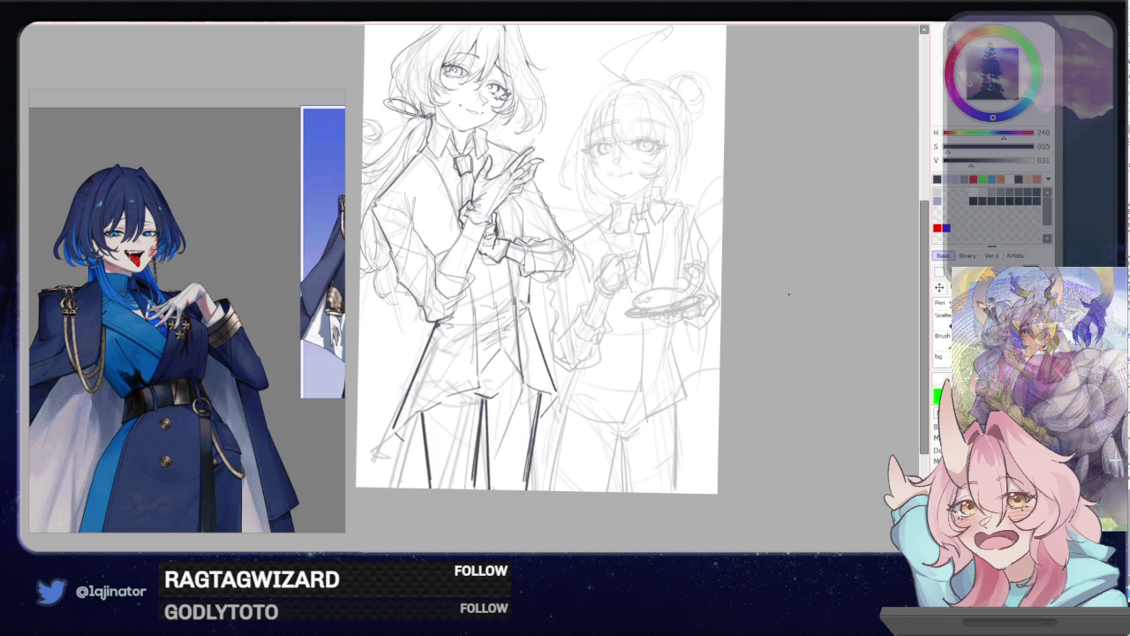
drag(633, 301, 621, 373)
drag(712, 354, 678, 367)
scroll(536, 417, up, 1)
Reset the canvas rotation, frame the figures, and try a short dark sleeve-cuff line
scroll(536, 417, up, 1)
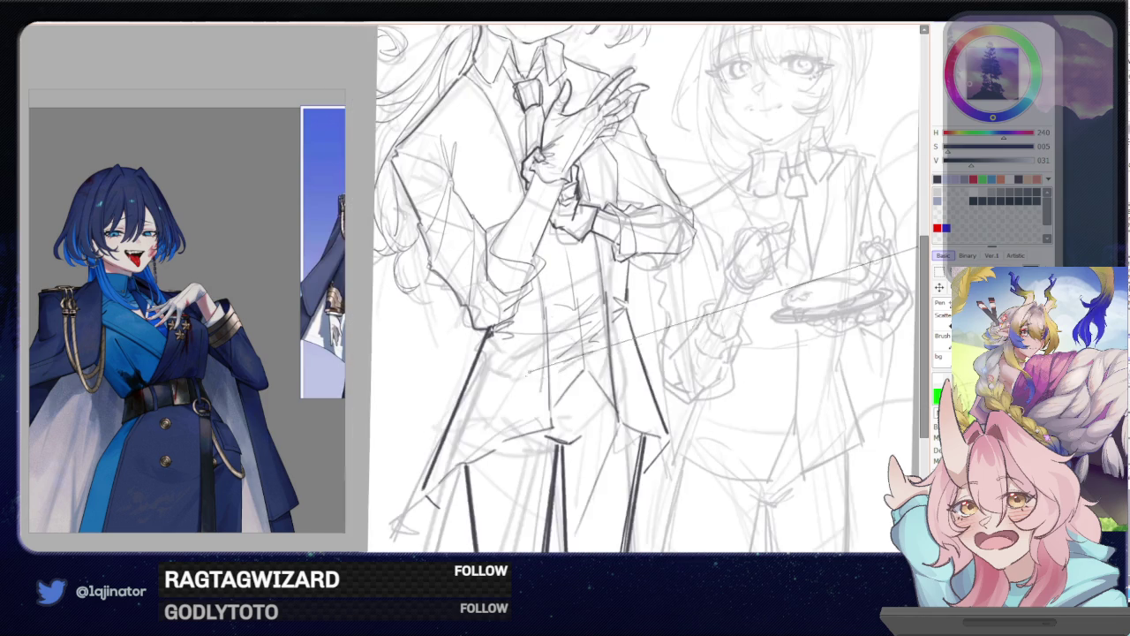
scroll(536, 416, up, 1)
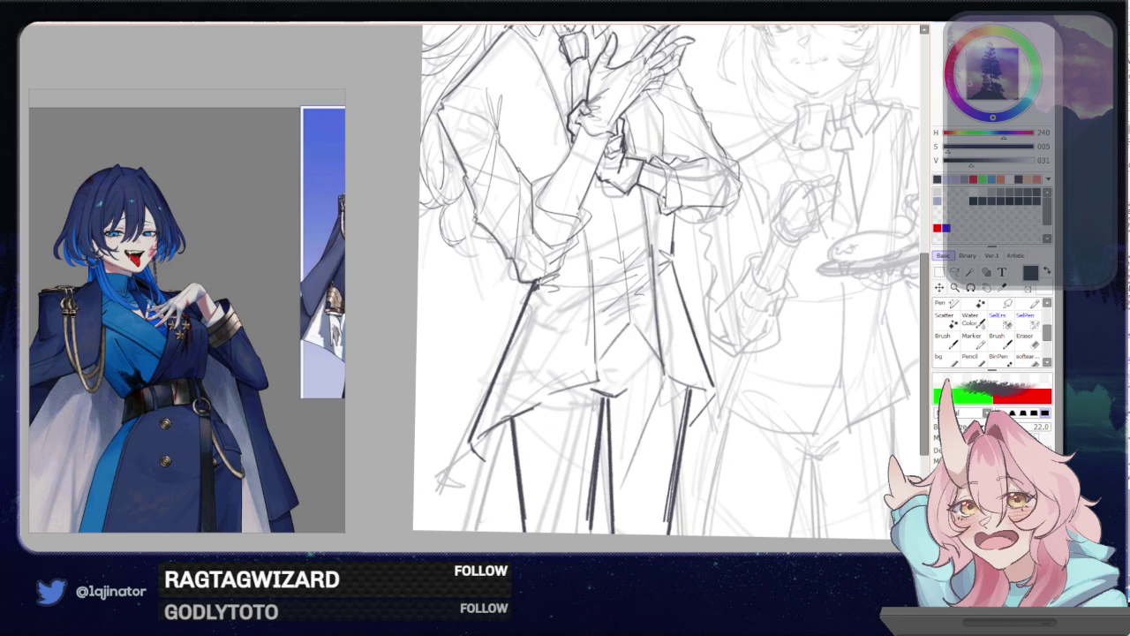
drag(529, 451, 372, 422)
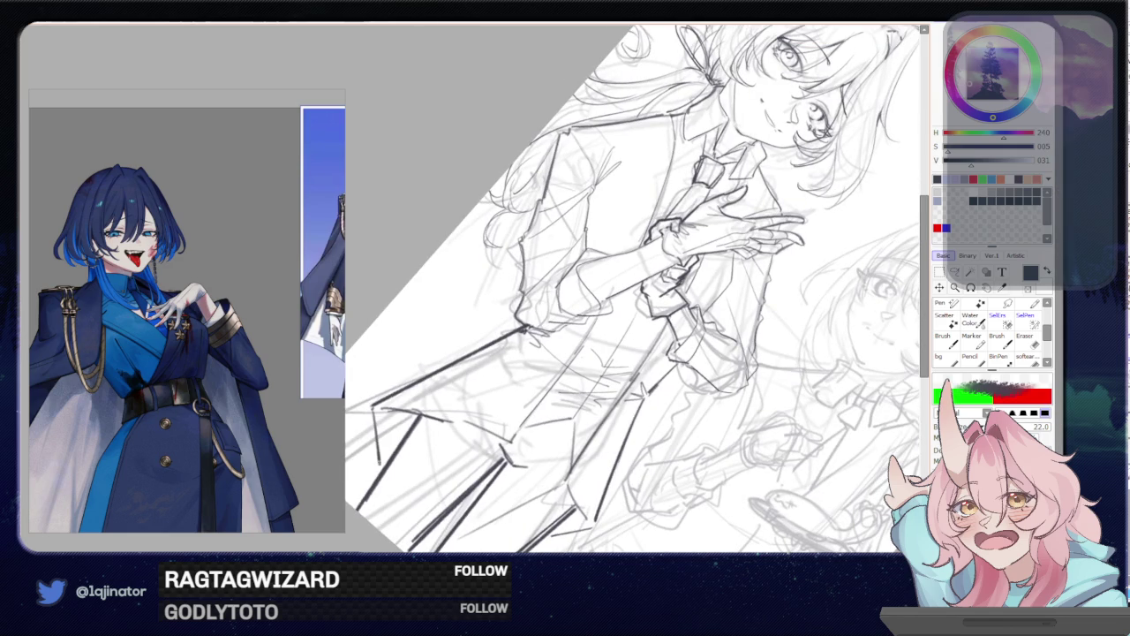
key(Home)
mouse_move(673, 360)
mouse_down()
mouse_move(622, 381)
mouse_move(627, 390)
mouse_up()
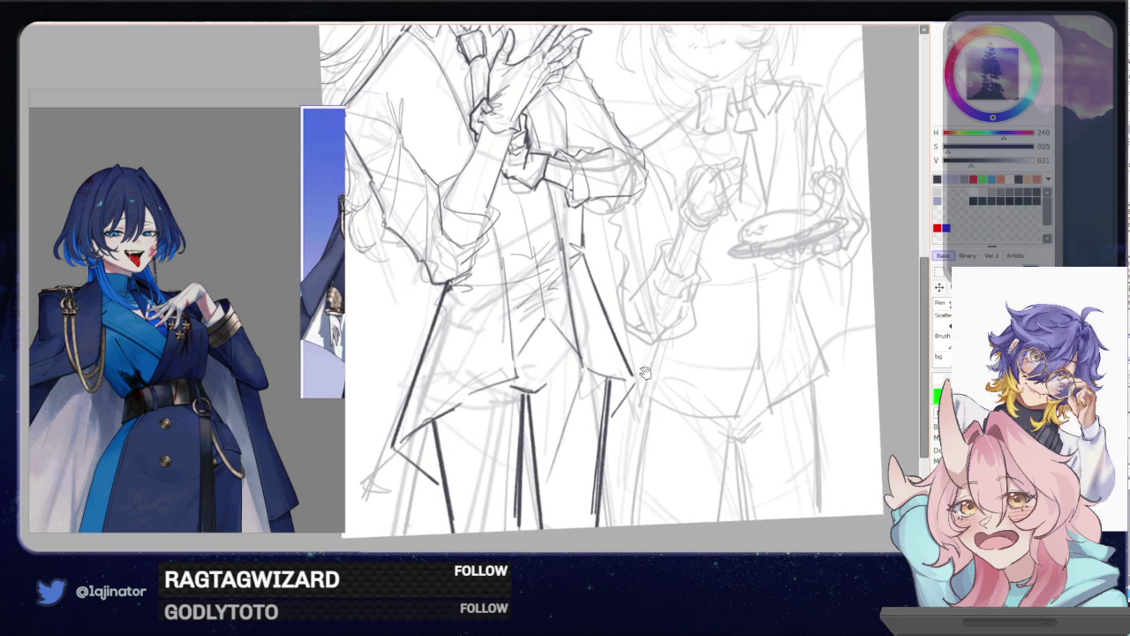
drag(892, 291, 633, 414)
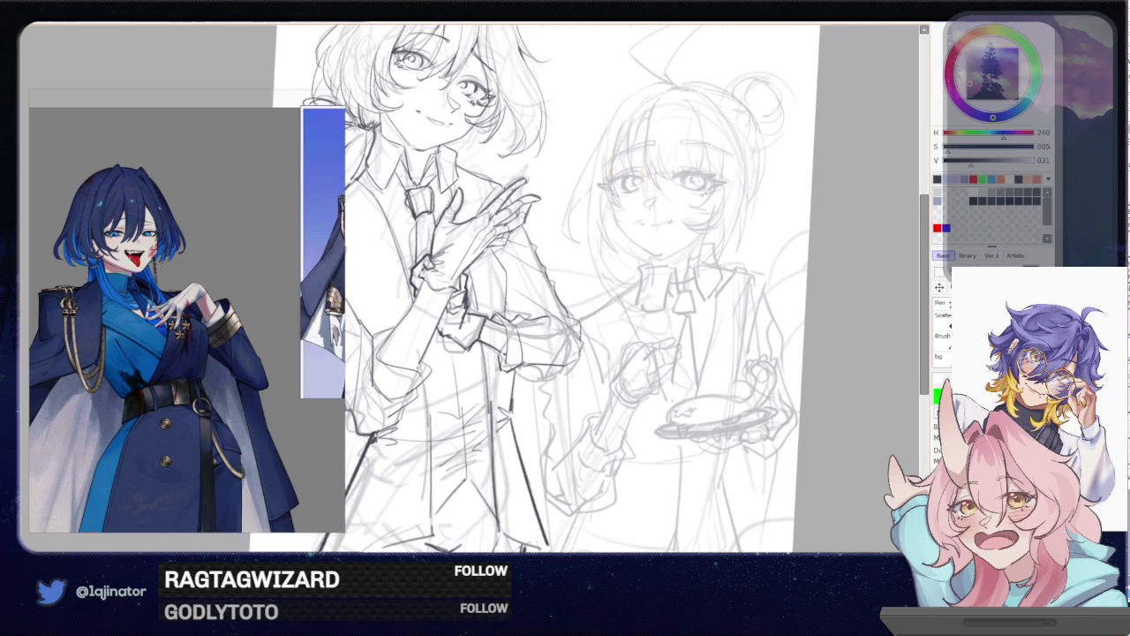
mouse_move(516, 373)
mouse_down()
mouse_move(569, 364)
mouse_move(580, 323)
mouse_move(558, 313)
mouse_move(549, 268)
mouse_up()
key(ctrl+z)
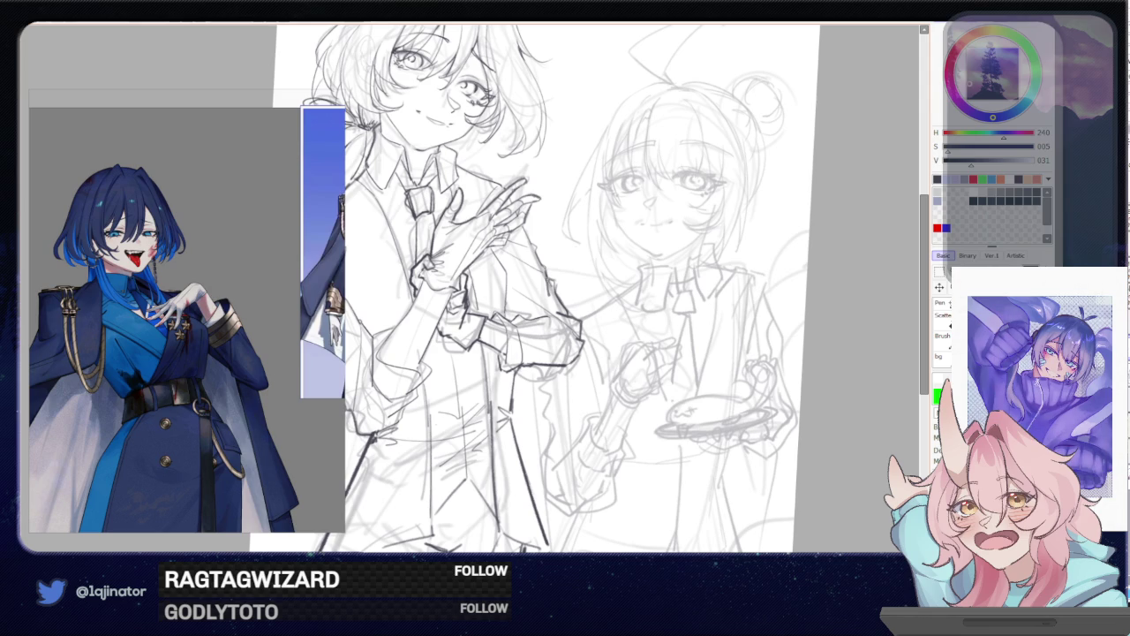
Zoom in and retry short dark strokes on the left character's sleeve, then zoom out
scroll(587, 312, up, 1)
scroll(557, 340, up, 1)
scroll(545, 351, up, 1)
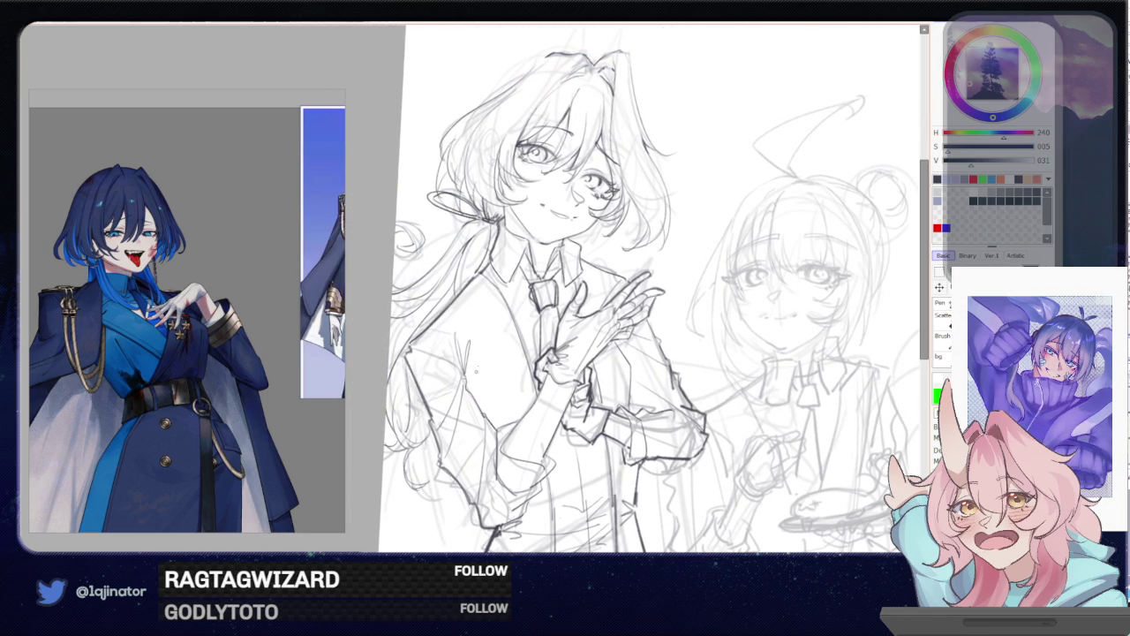
drag(491, 372, 468, 419)
key(ctrl+z)
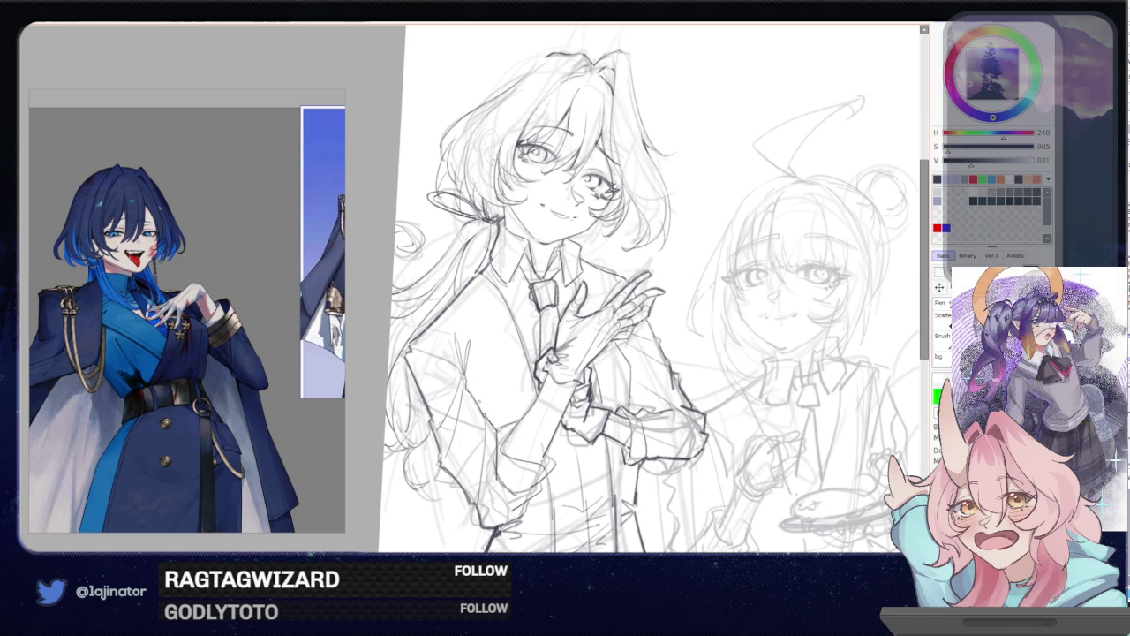
scroll(648, 290, down, 2)
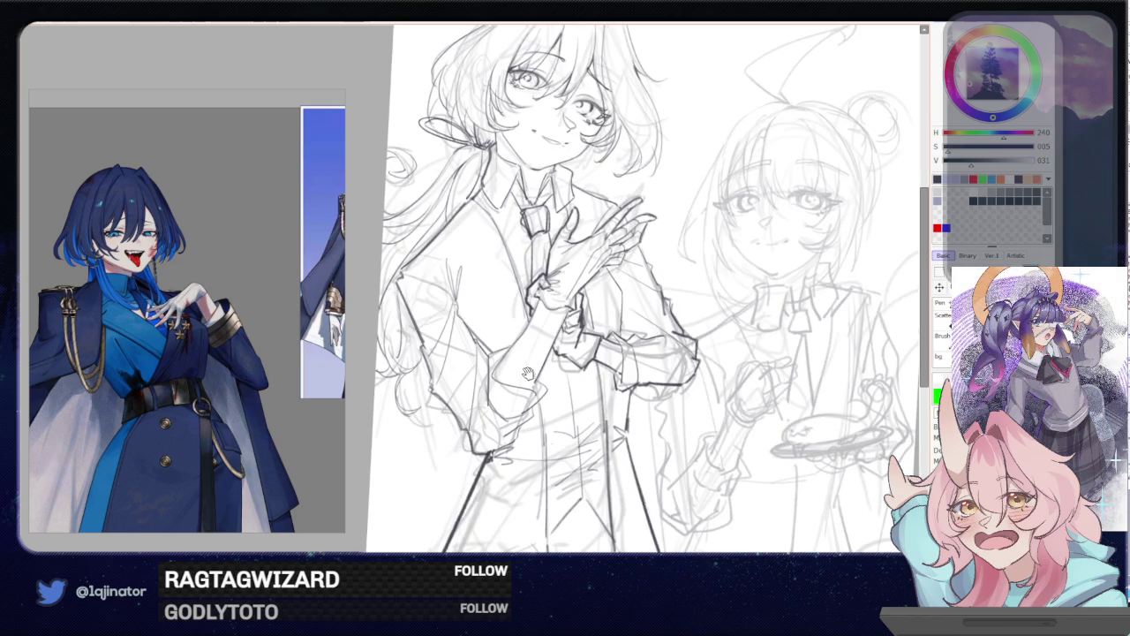
mouse_move(480, 345)
mouse_down()
mouse_move(465, 367)
mouse_move(496, 386)
mouse_move(495, 421)
mouse_move(500, 407)
mouse_move(545, 427)
mouse_move(533, 443)
mouse_up()
key(ctrl+z)
key(ctrl+minus)
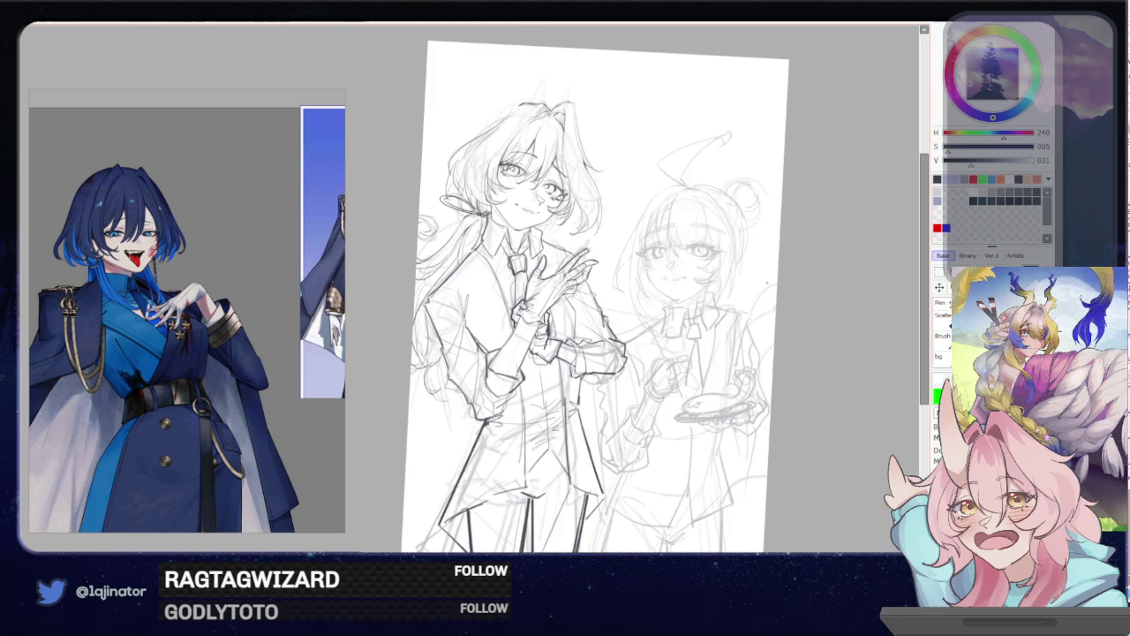
Darken both edges of the left character's forearm outline
key(ctrl+plus)
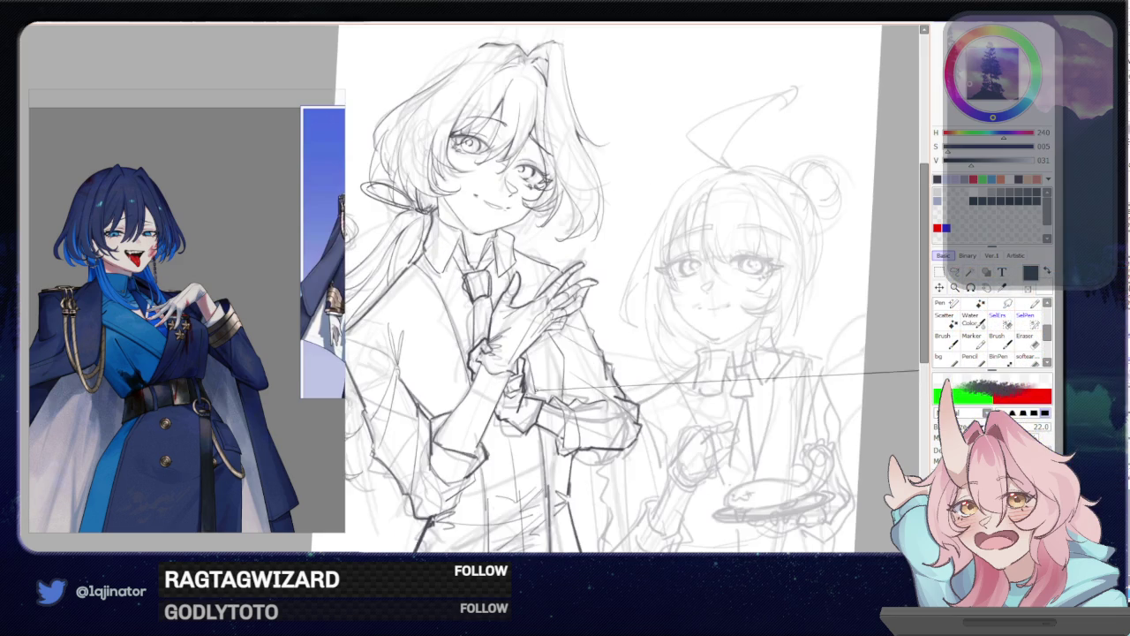
drag(481, 366, 437, 438)
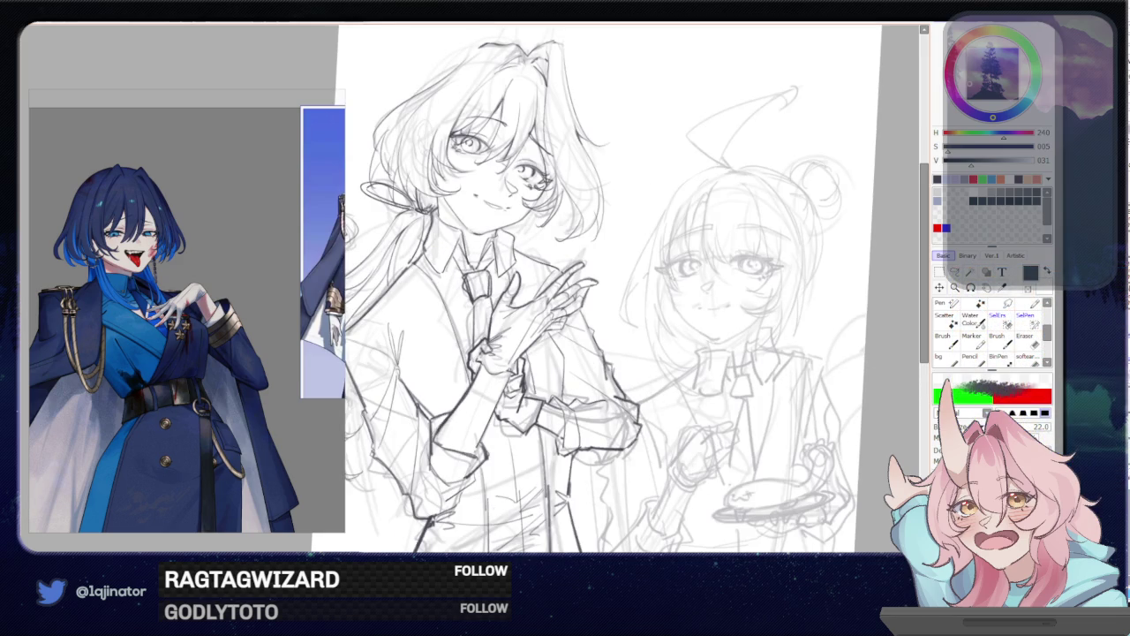
drag(510, 373, 473, 448)
key(ctrl+z)
drag(509, 380, 474, 452)
Add a vertical fold line on the shirt
scroll(572, 412, down, 3)
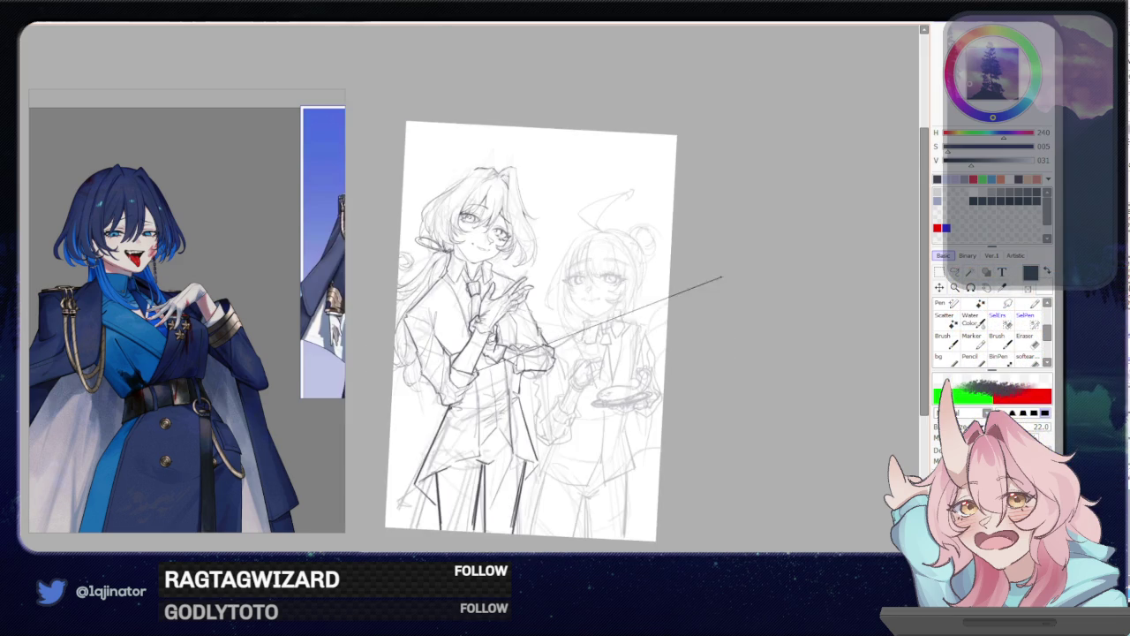
scroll(572, 411, up, 3)
drag(572, 411, 580, 423)
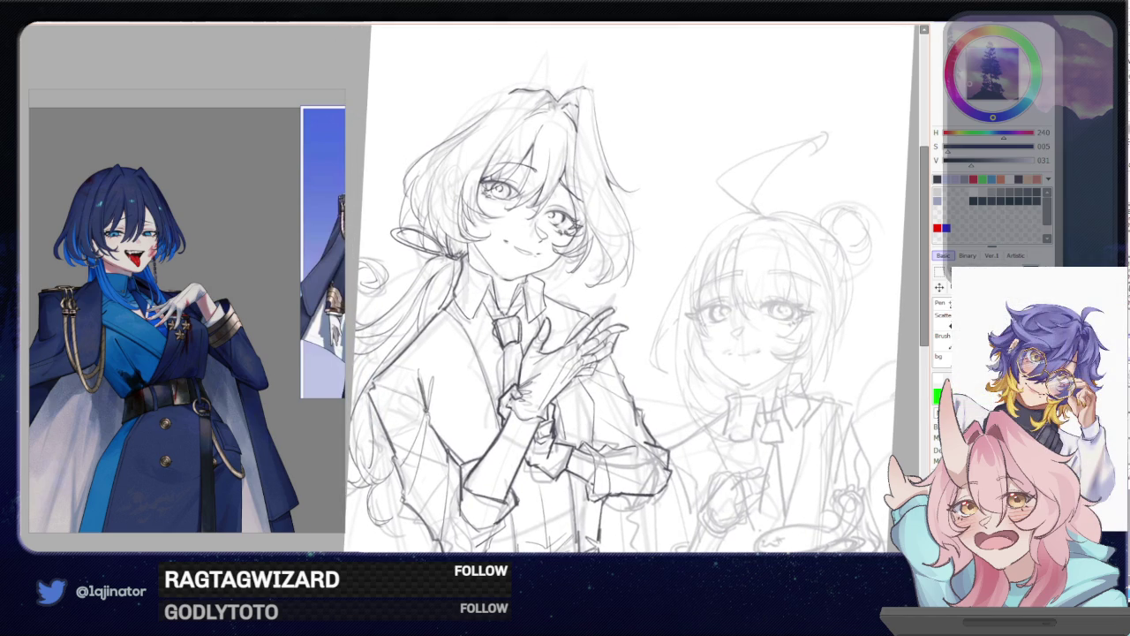
drag(420, 376, 431, 408)
Extend a dark line down the collar, then straighten and recenter the page view
drag(515, 398, 489, 383)
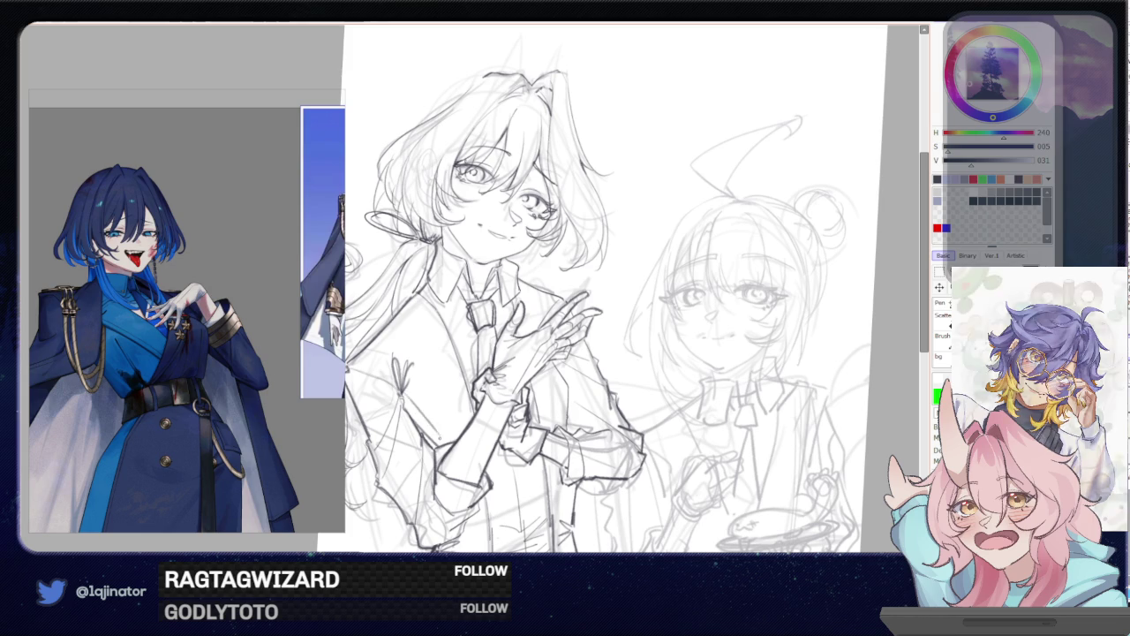
drag(623, 390, 539, 400)
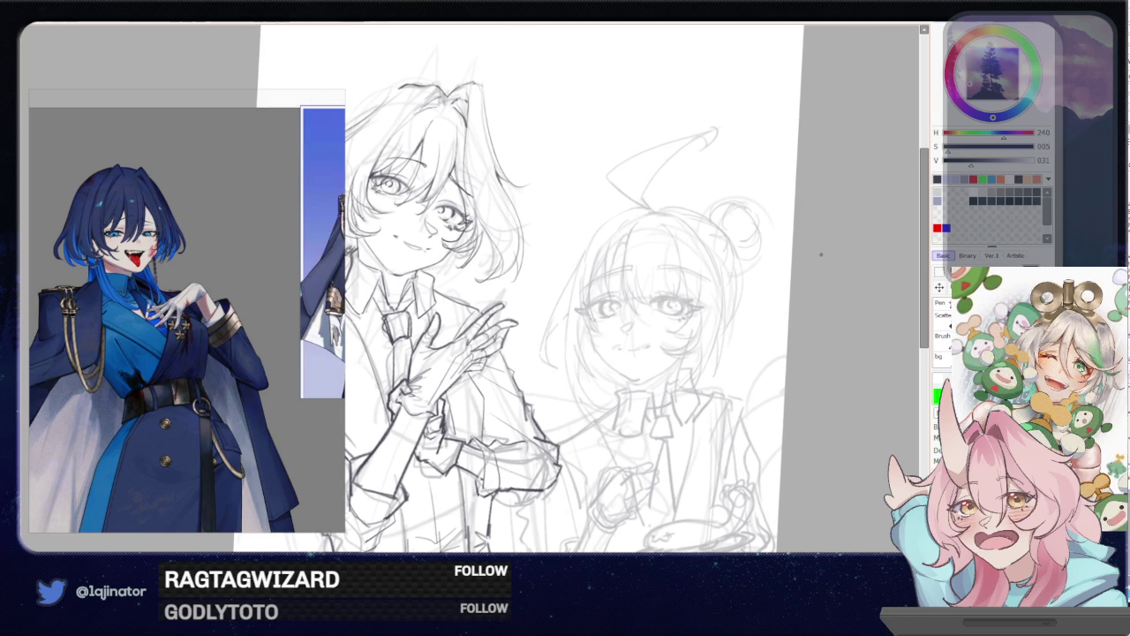
drag(815, 257, 600, 325)
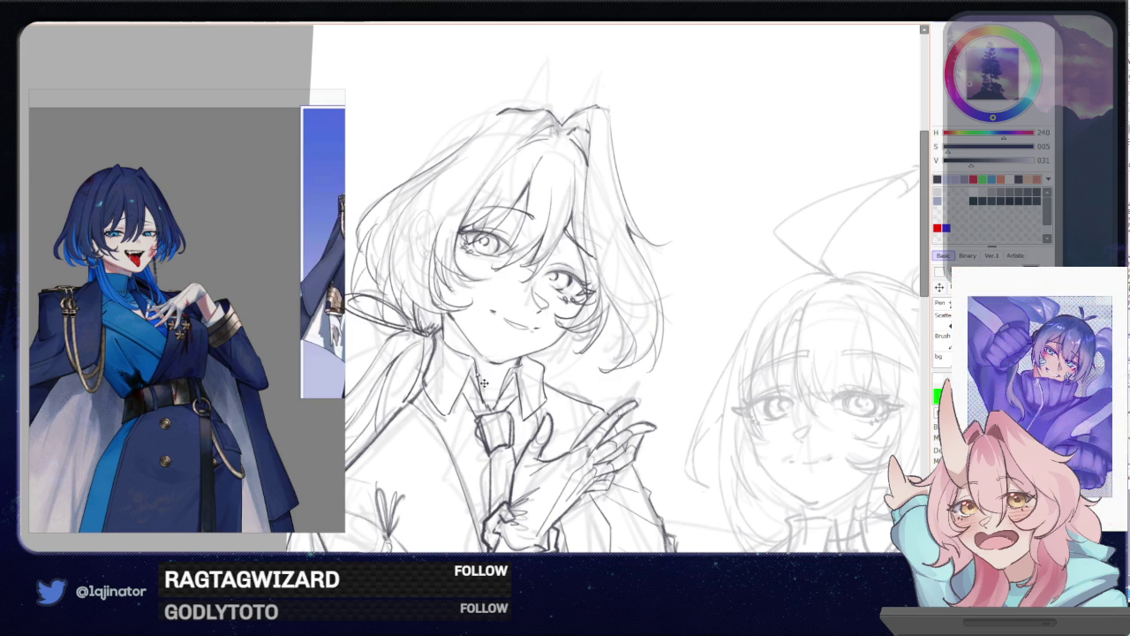
drag(505, 371, 498, 408)
scroll(768, 312, down, 3)
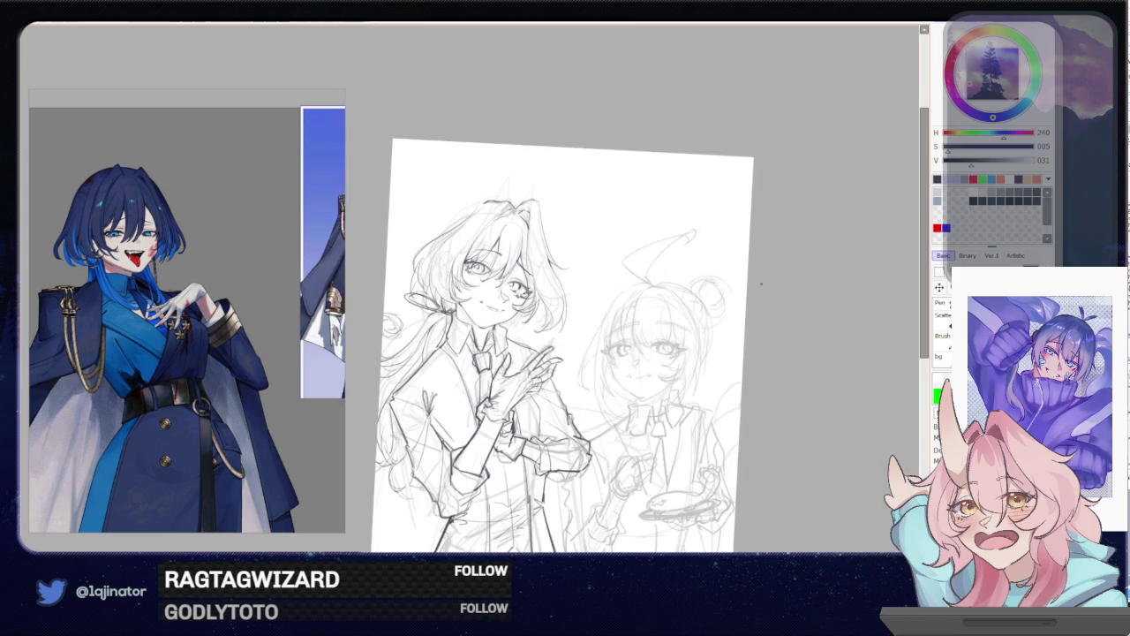
drag(768, 314, 736, 315)
key(Home)
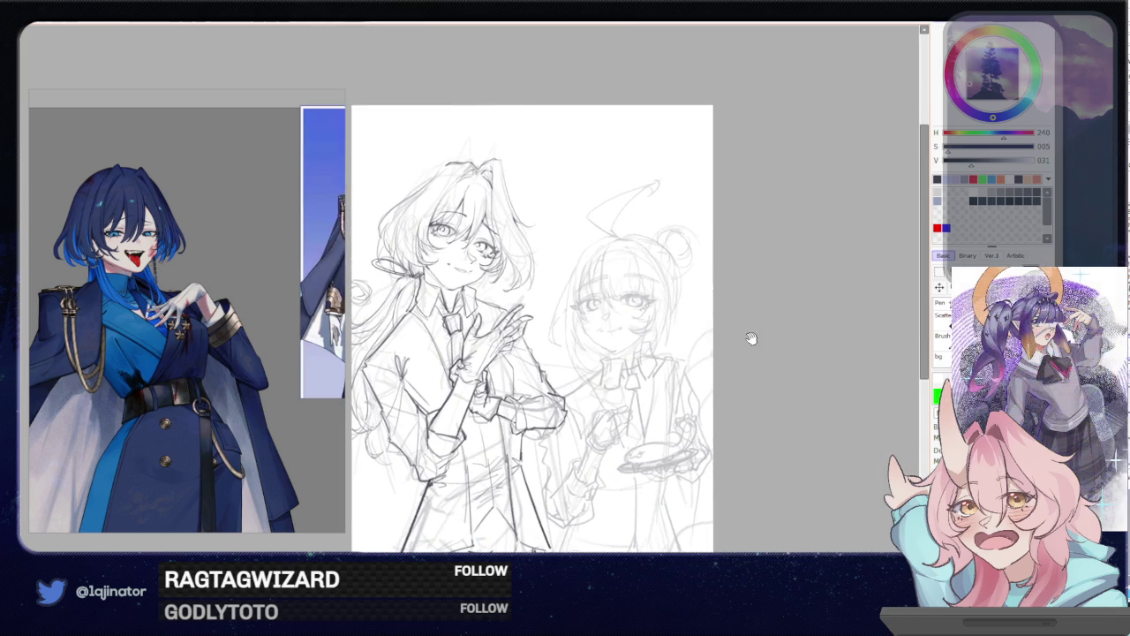
mouse_move(745, 368)
mouse_down()
mouse_move(742, 350)
mouse_move(706, 400)
mouse_up()
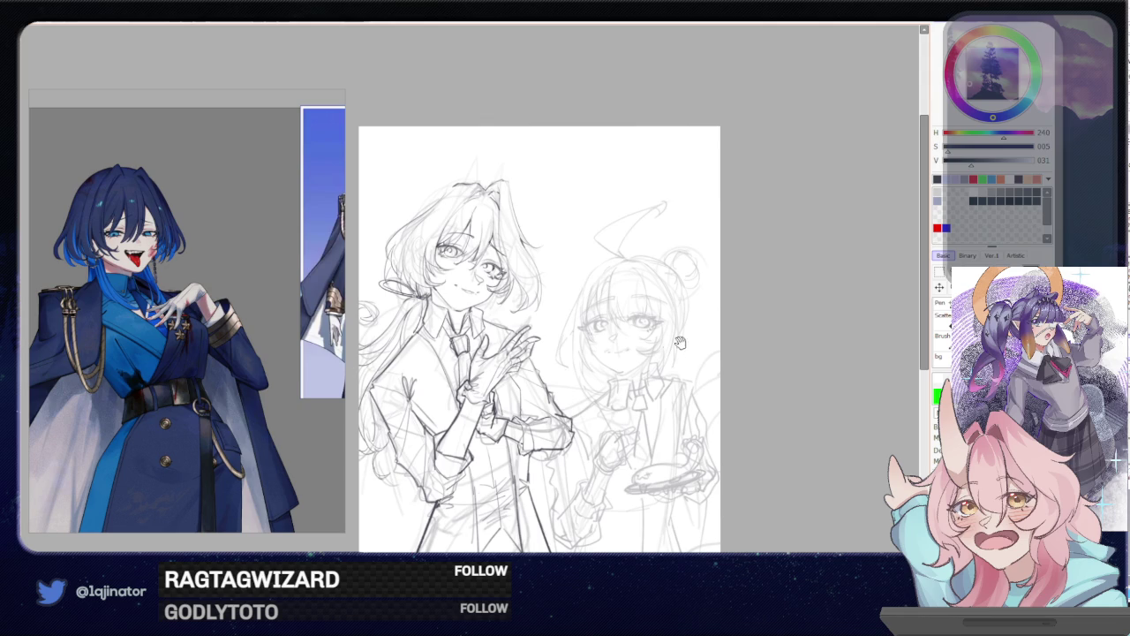
drag(641, 375, 671, 360)
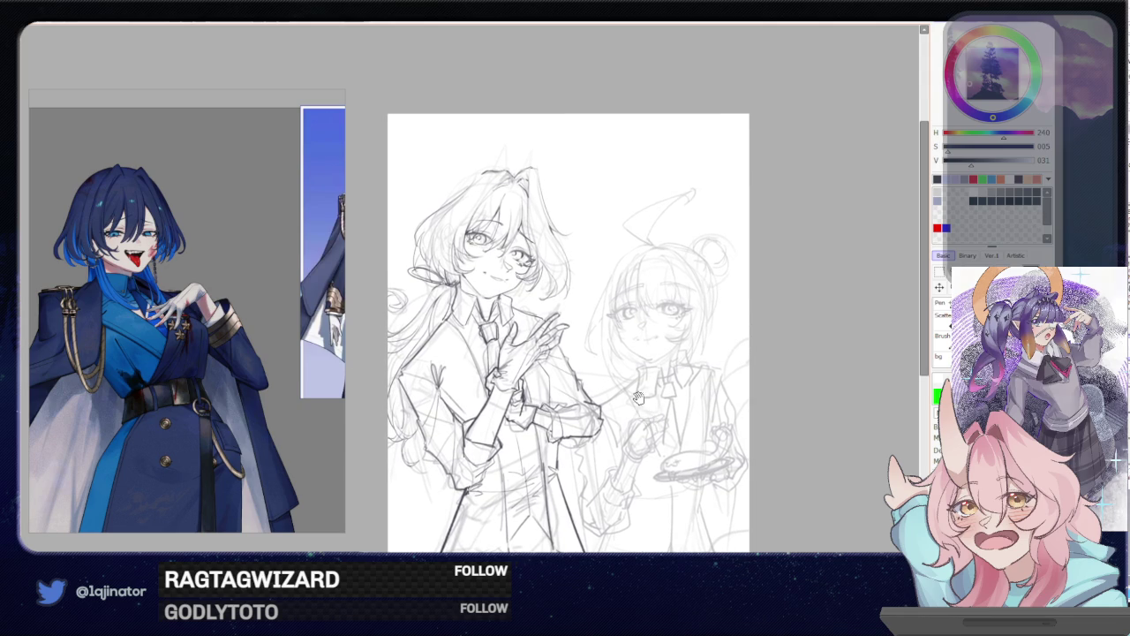
scroll(475, 253, up, 5)
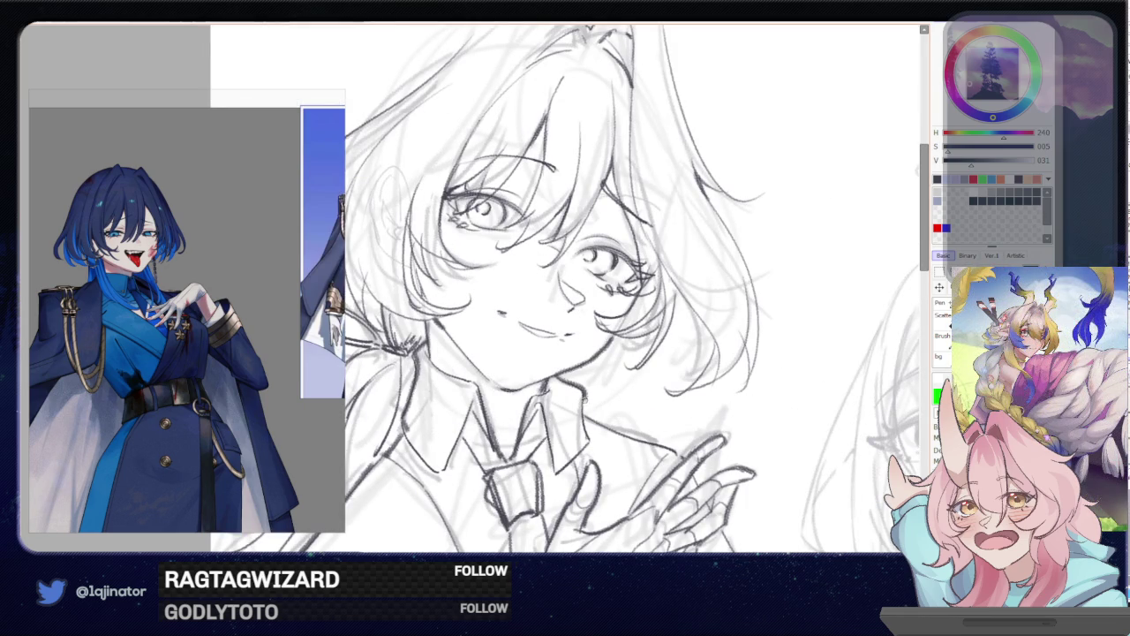
Darken the jacket collar and the hair's right edge, then fit the whole page
drag(652, 416, 582, 370)
drag(514, 366, 612, 415)
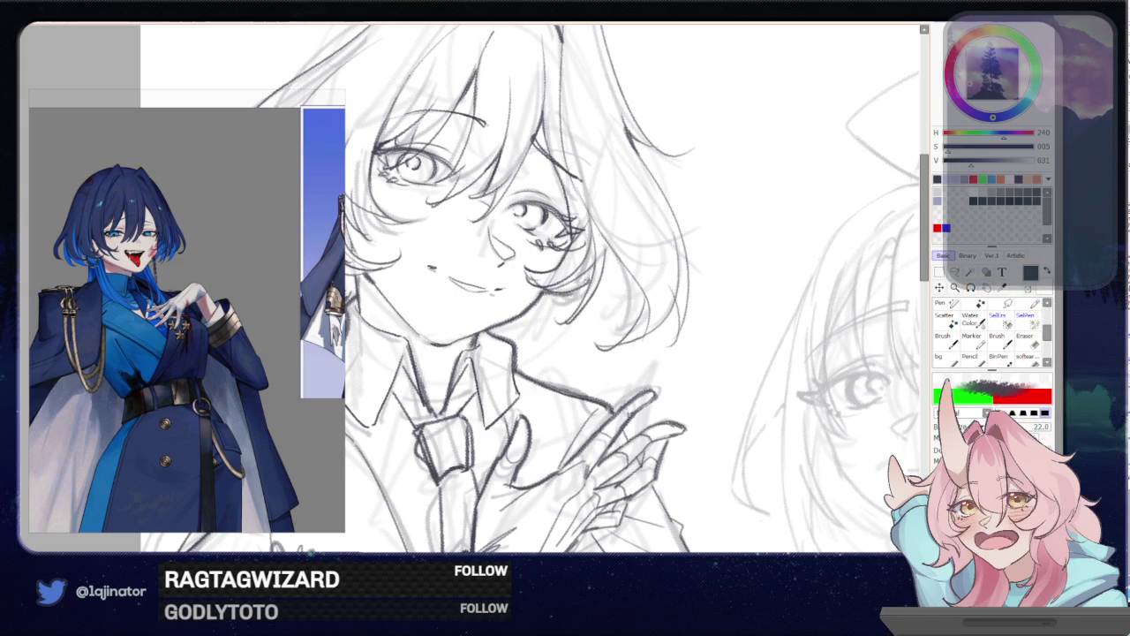
drag(605, 240, 568, 320)
mouse_move(610, 251)
mouse_down()
mouse_move(641, 286)
mouse_move(644, 316)
mouse_move(627, 339)
mouse_up()
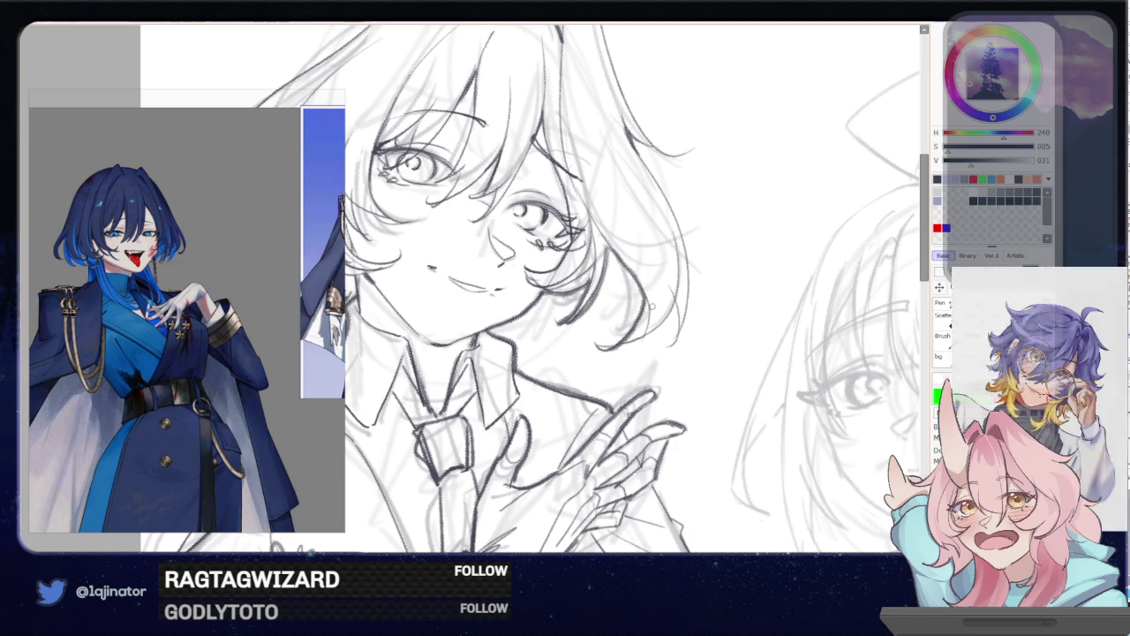
scroll(750, 350, down, 3)
scroll(751, 350, down, 2)
drag(751, 351, 756, 314)
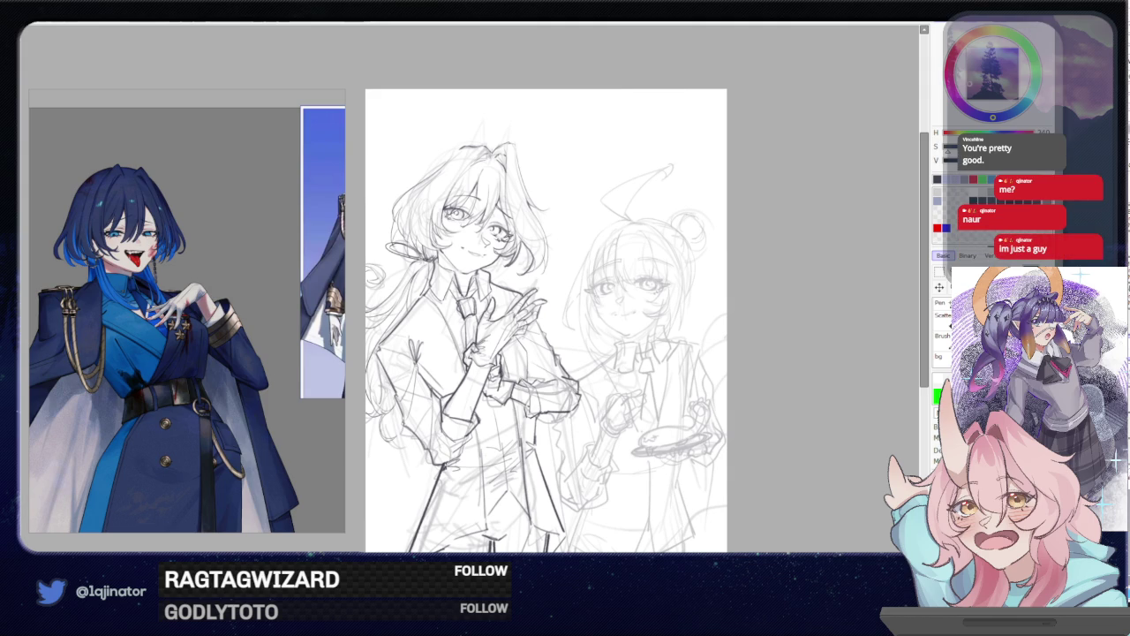
Zoom in and strengthen the left character's outer hair edge with several pencil strokes
mouse_move(796, 409)
mouse_down()
mouse_move(789, 368)
mouse_move(772, 380)
mouse_up()
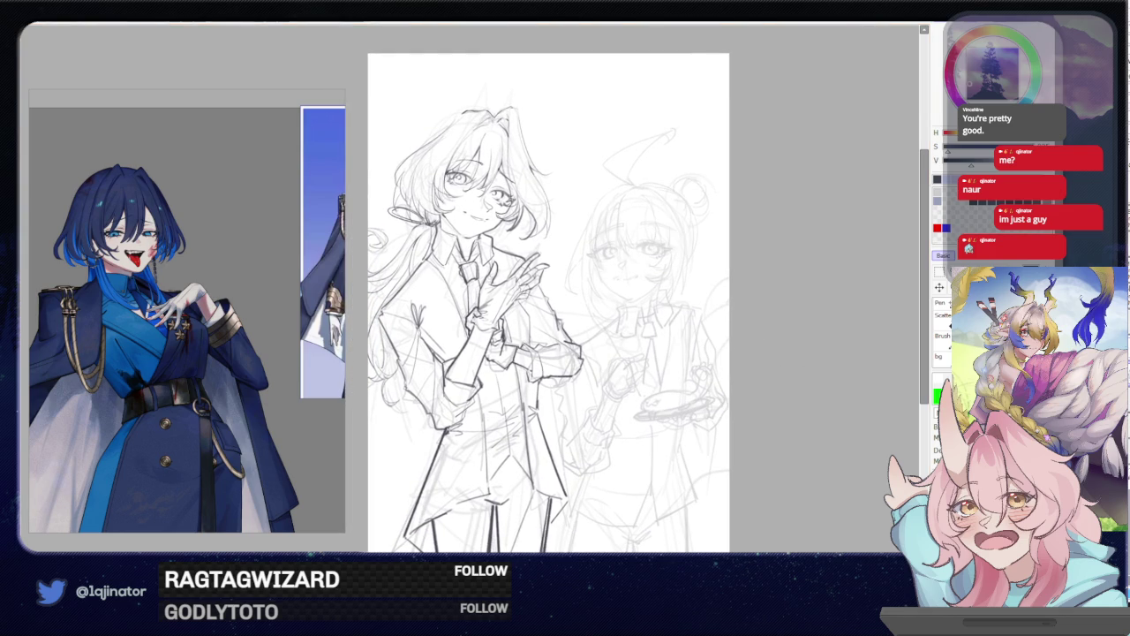
scroll(425, 309, up, 3)
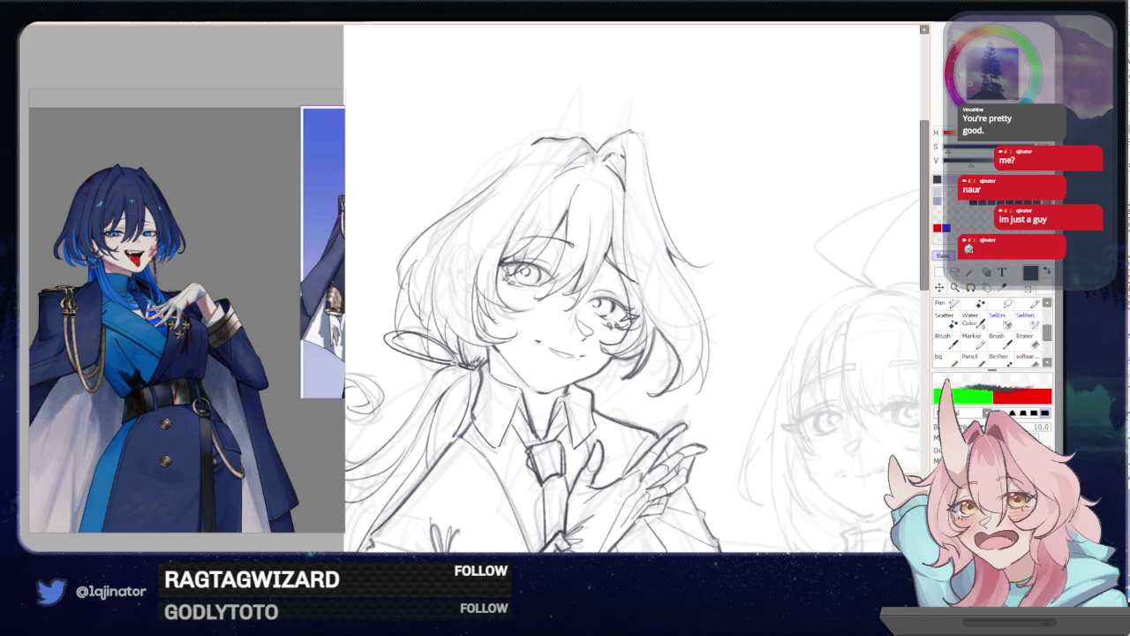
mouse_move(400, 263)
mouse_down()
mouse_move(402, 292)
mouse_move(403, 280)
mouse_up()
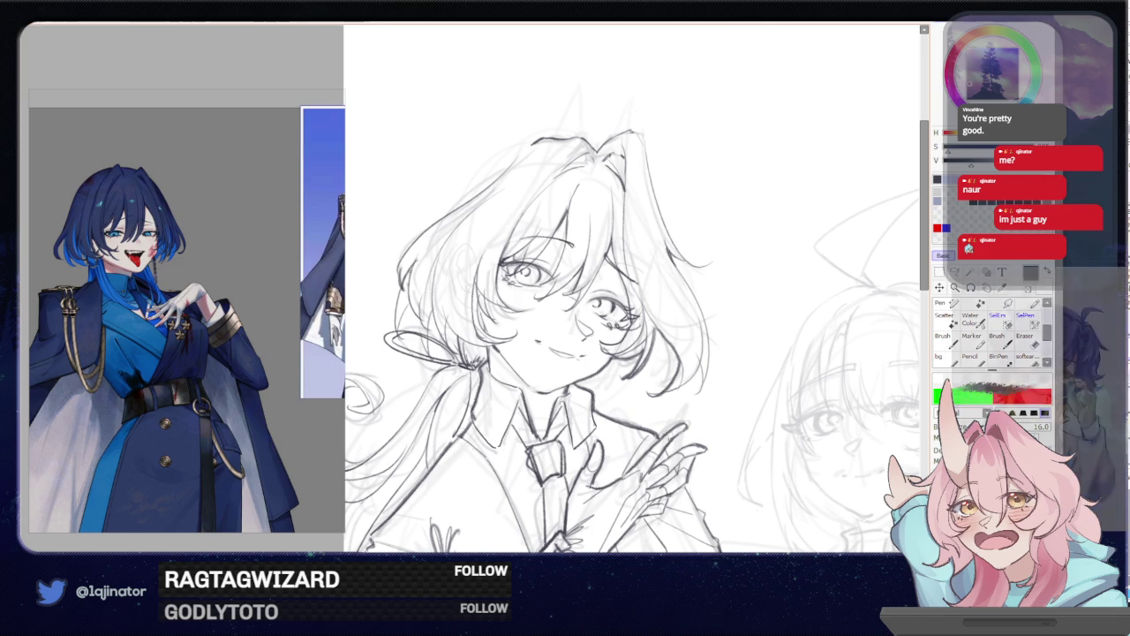
drag(420, 303, 427, 326)
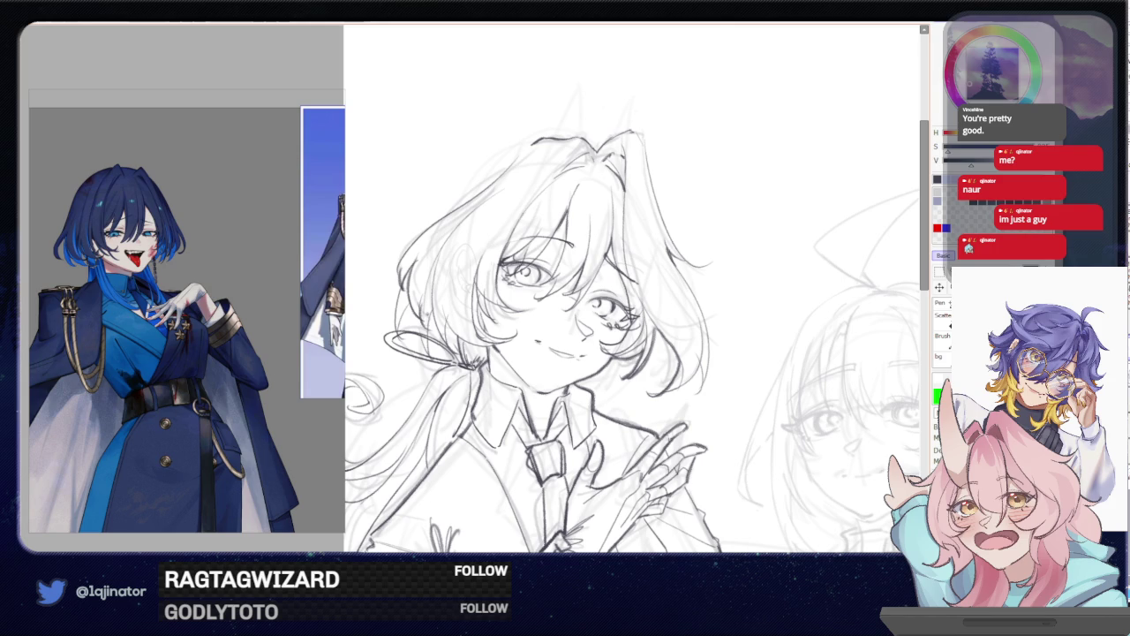
drag(437, 268, 423, 326)
mouse_move(446, 247)
mouse_down()
mouse_move(433, 316)
mouse_move(427, 296)
mouse_up()
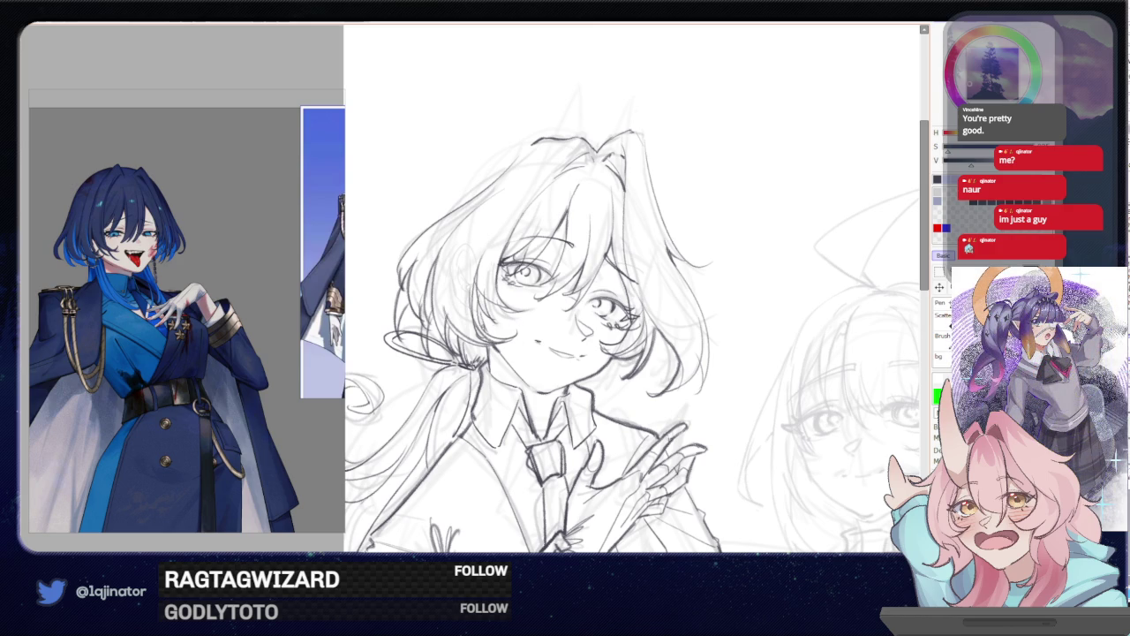
drag(666, 286, 632, 293)
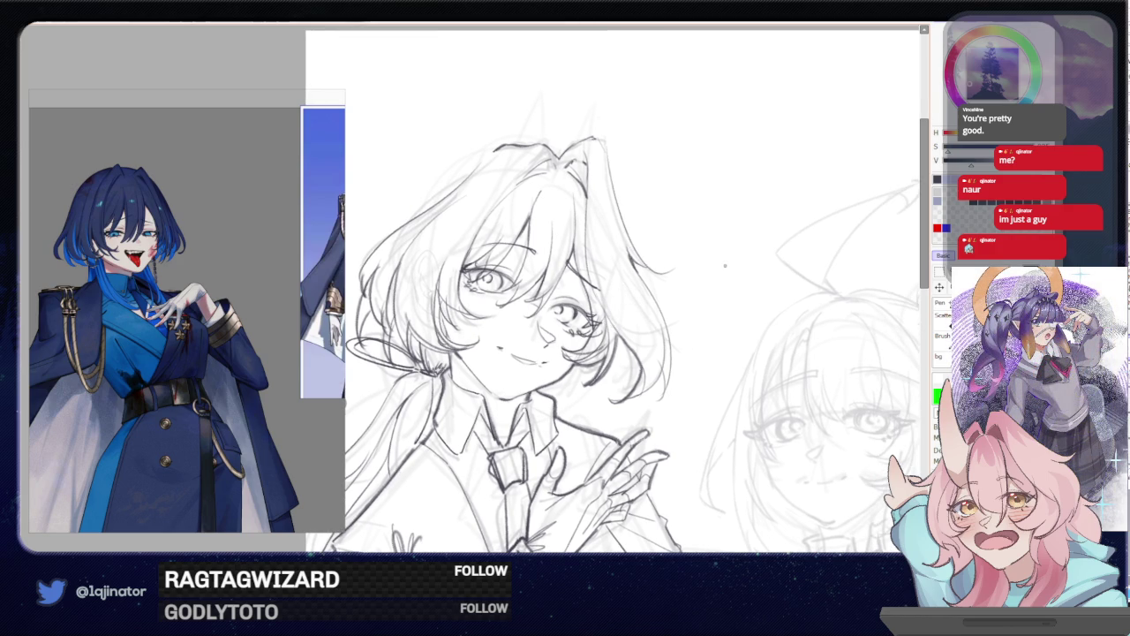
Add a short stroke atop the left character's hair, then zoom in on her head
key(ctrl+0)
key(ctrl+alt+0)
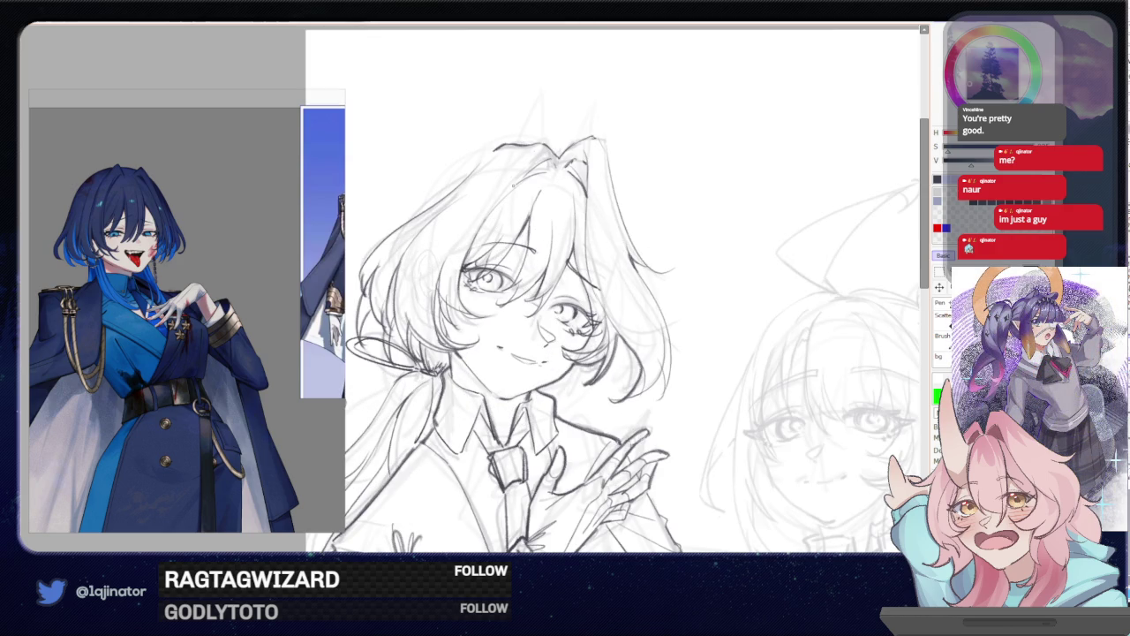
drag(558, 162, 551, 170)
key(ctrl+minus)
key(ctrl+minus)
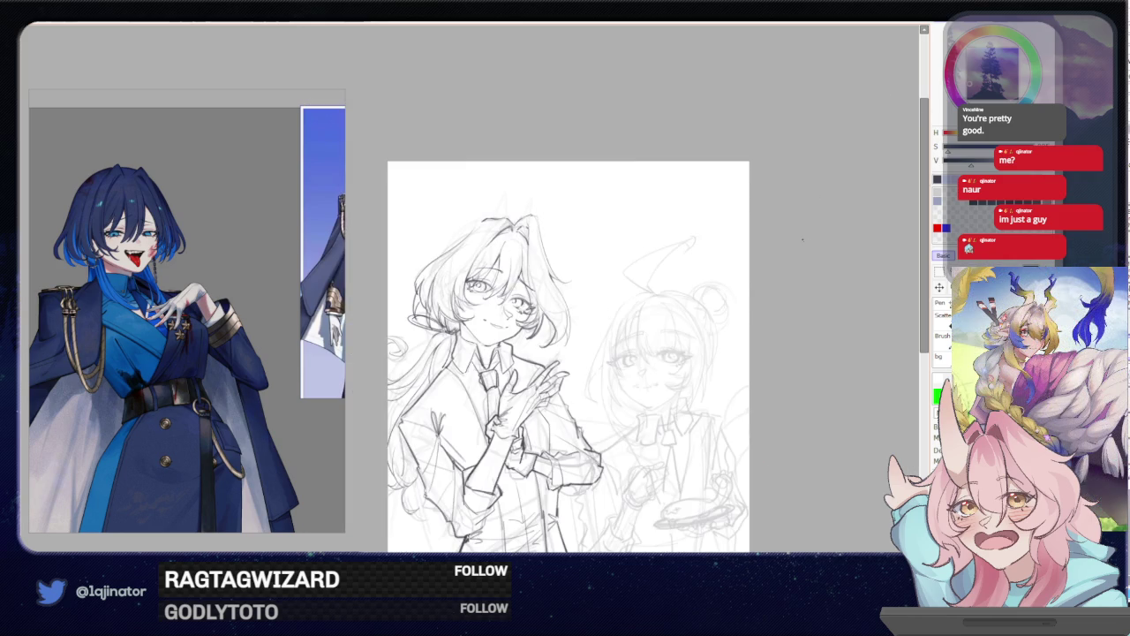
scroll(747, 303, down, 2)
key(ctrl+plus)
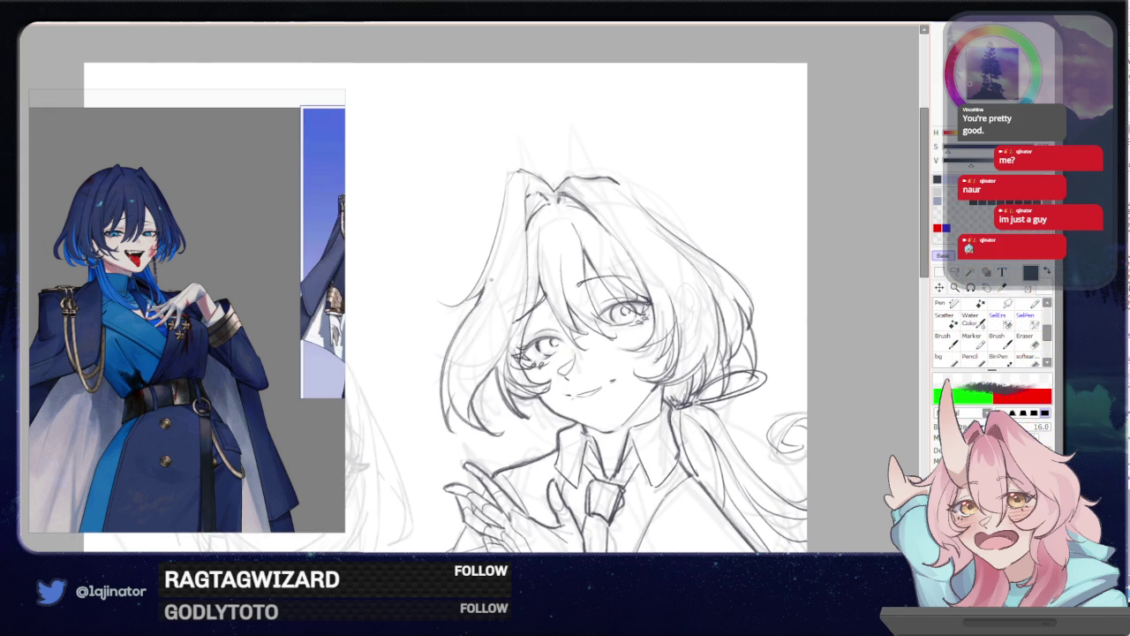
drag(474, 274, 501, 305)
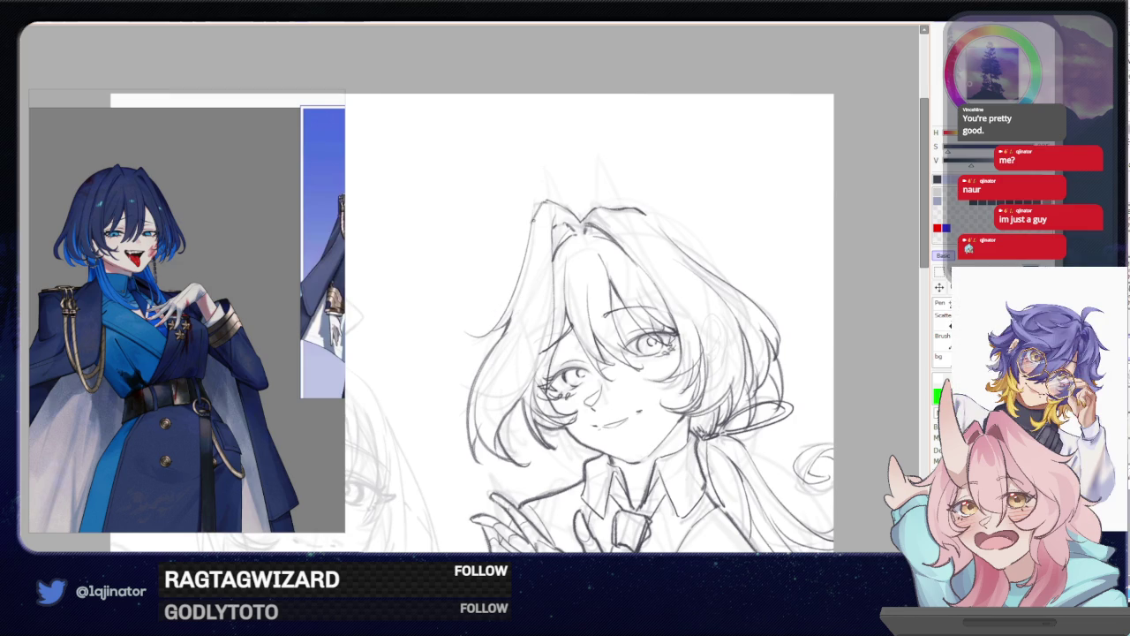
Redraw the outer hair outline with a better curve and add a long hair-edge stroke
drag(533, 221, 478, 343)
key(ctrl+z)
mouse_move(535, 219)
mouse_down()
mouse_move(463, 332)
mouse_move(489, 342)
mouse_move(439, 265)
mouse_up()
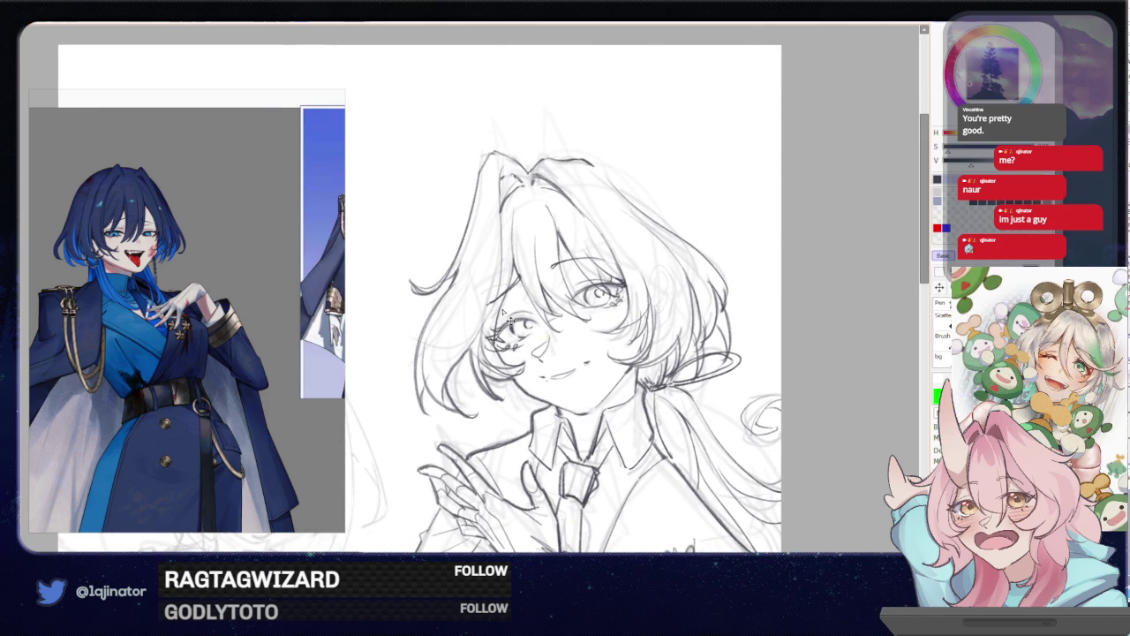
drag(481, 173, 413, 285)
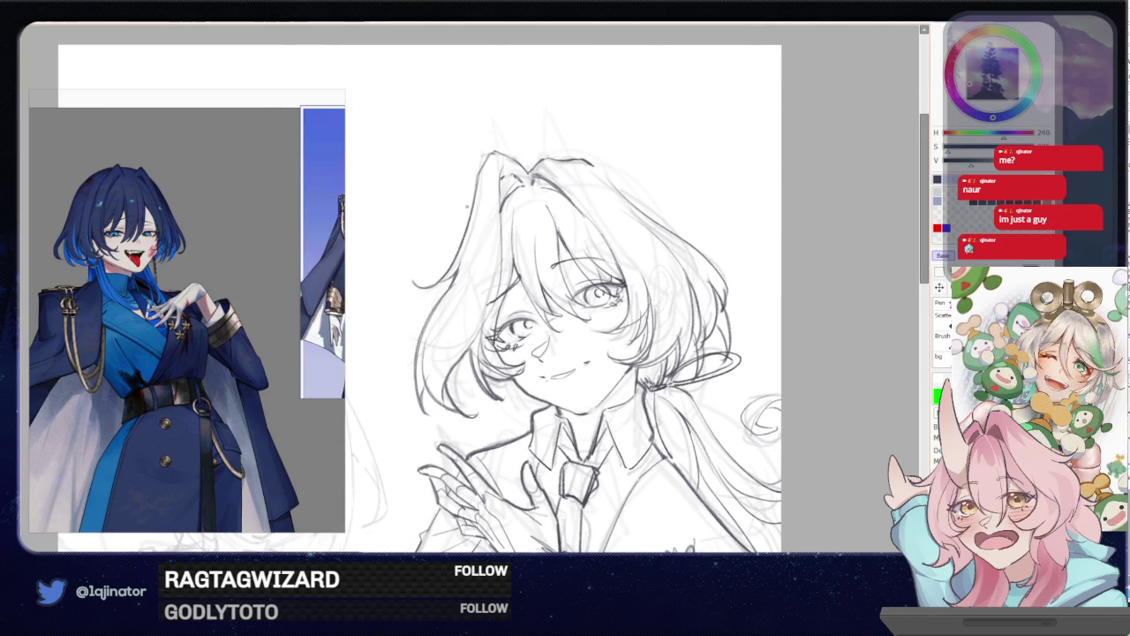
scroll(420, 298, down, 2)
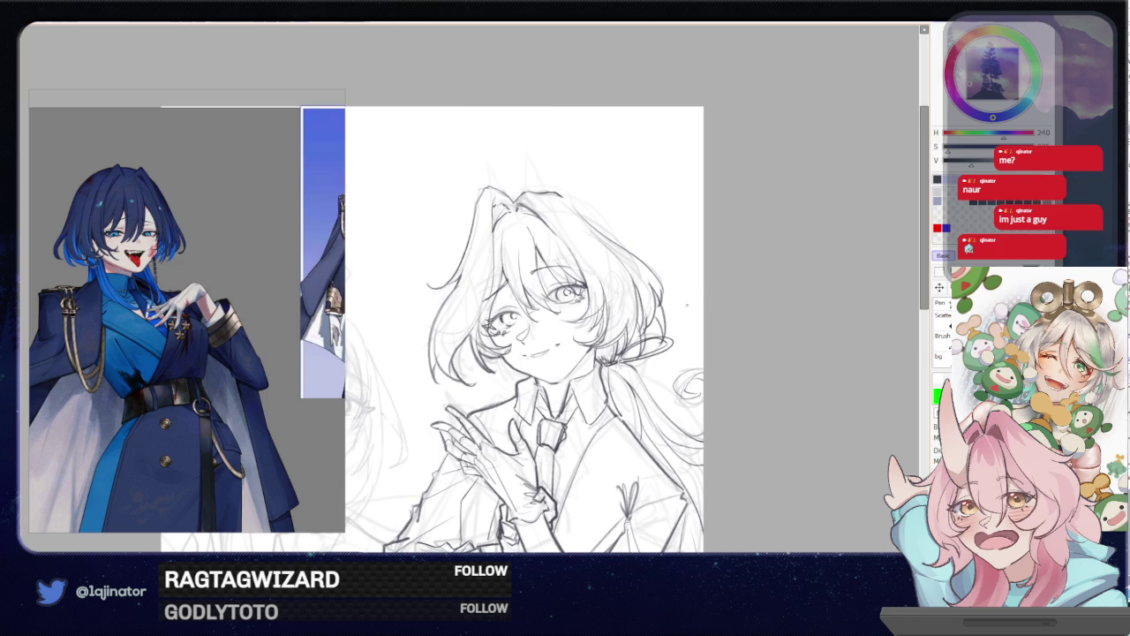
Turn off the horizontal canvas flip so the sketch appears unmirrored
key(h)
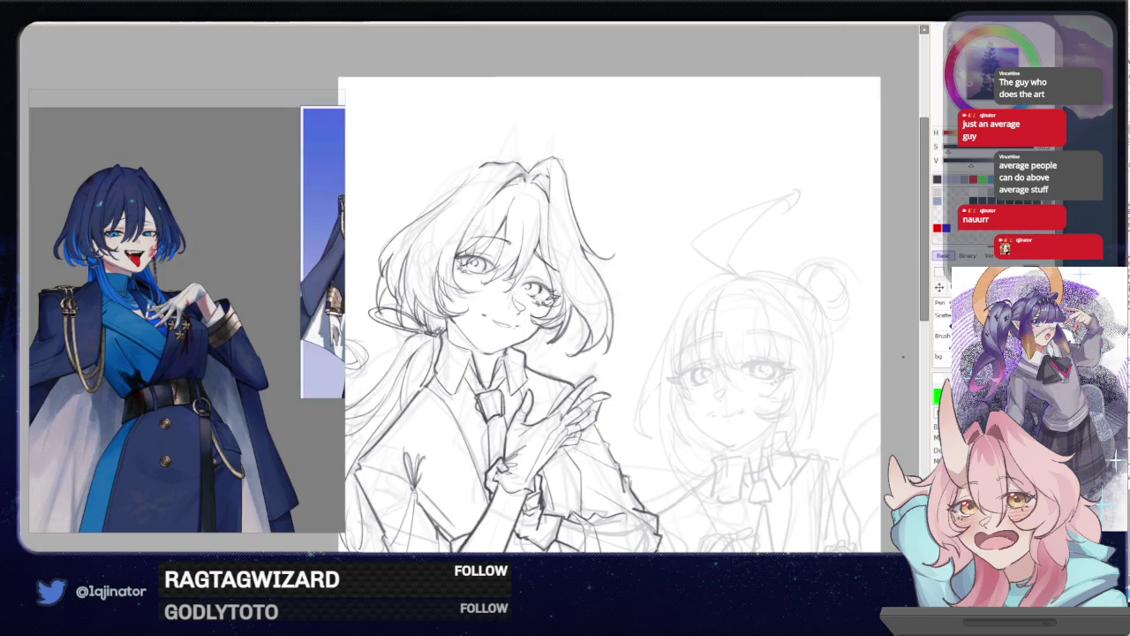
Zoom out and recentre the page so both characters, including their lower bodies, fit the window
drag(860, 426, 784, 369)
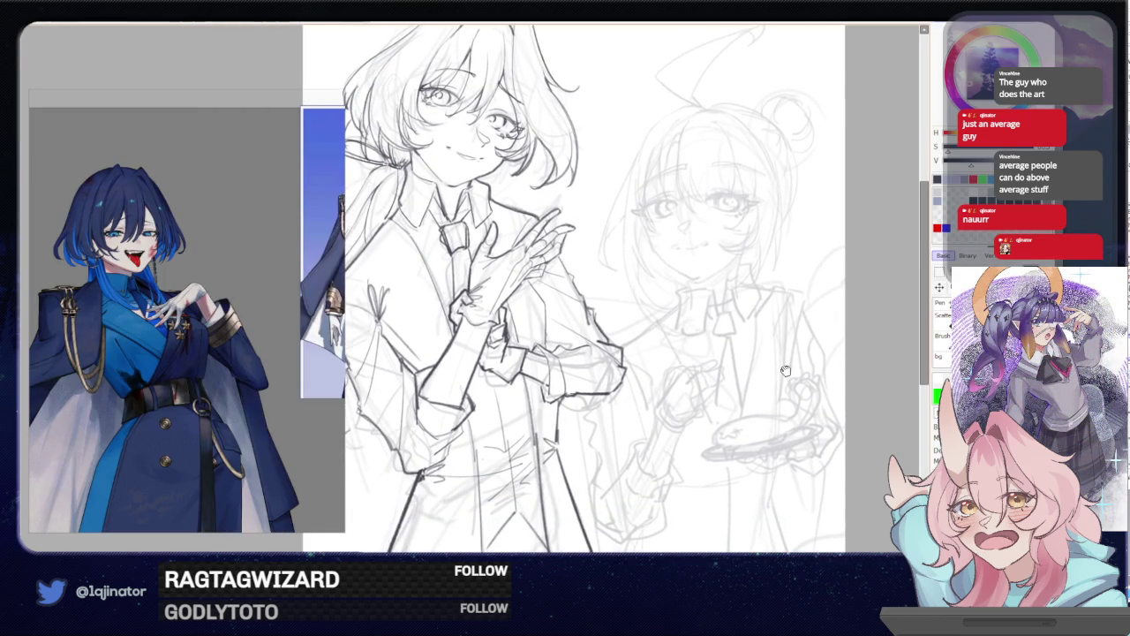
scroll(784, 369, down, 2)
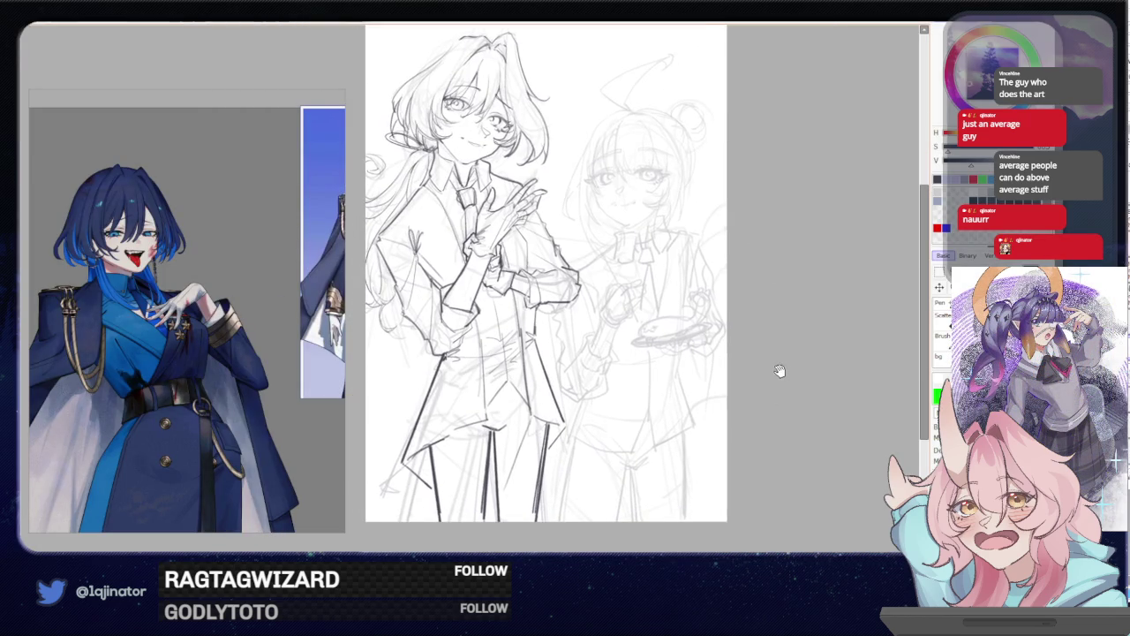
drag(807, 375, 790, 397)
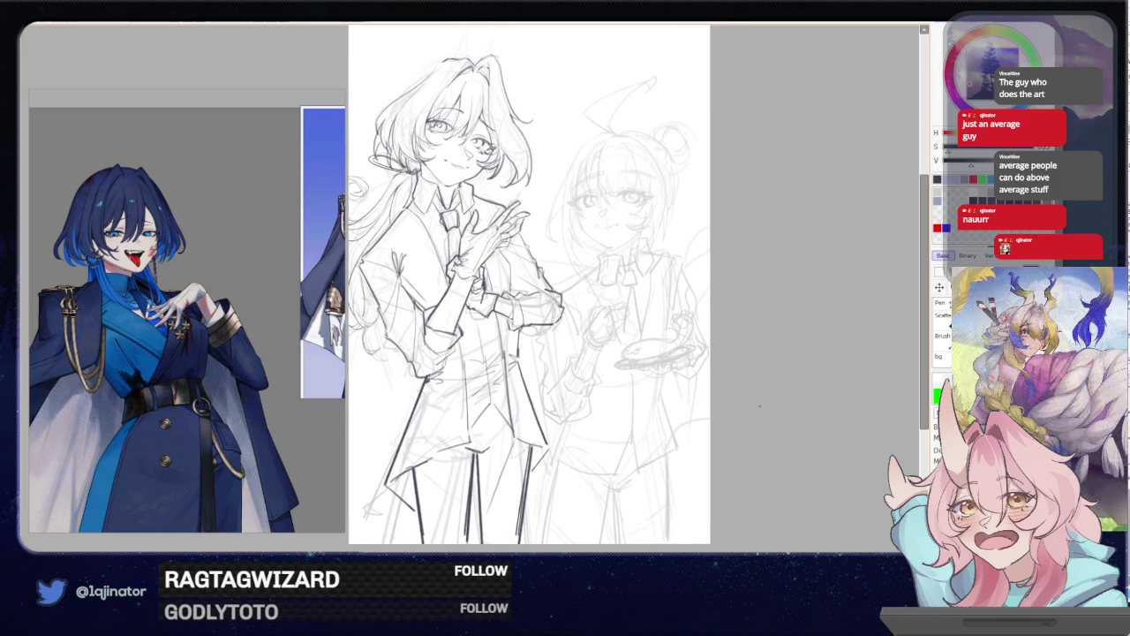
drag(718, 414, 747, 398)
drag(657, 428, 610, 476)
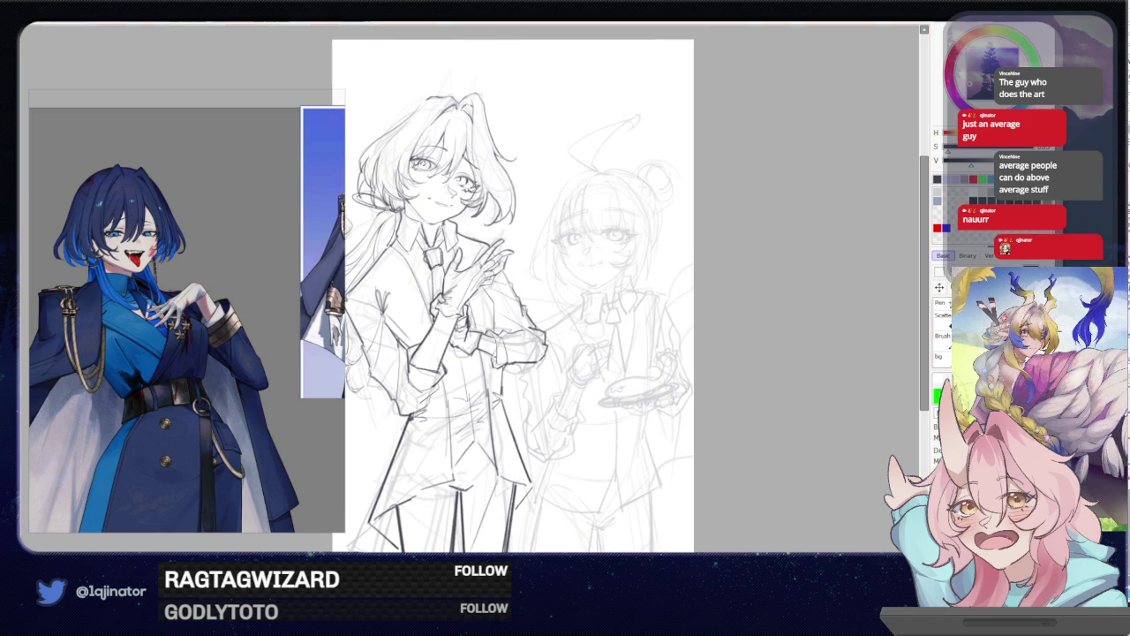
drag(764, 405, 803, 369)
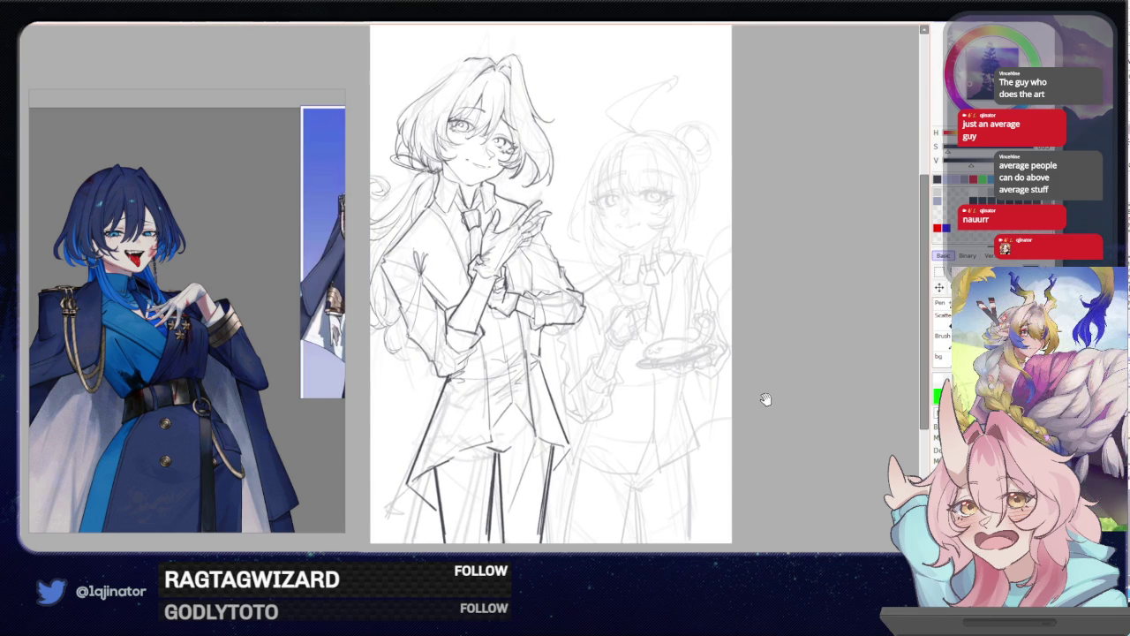
drag(759, 412, 734, 411)
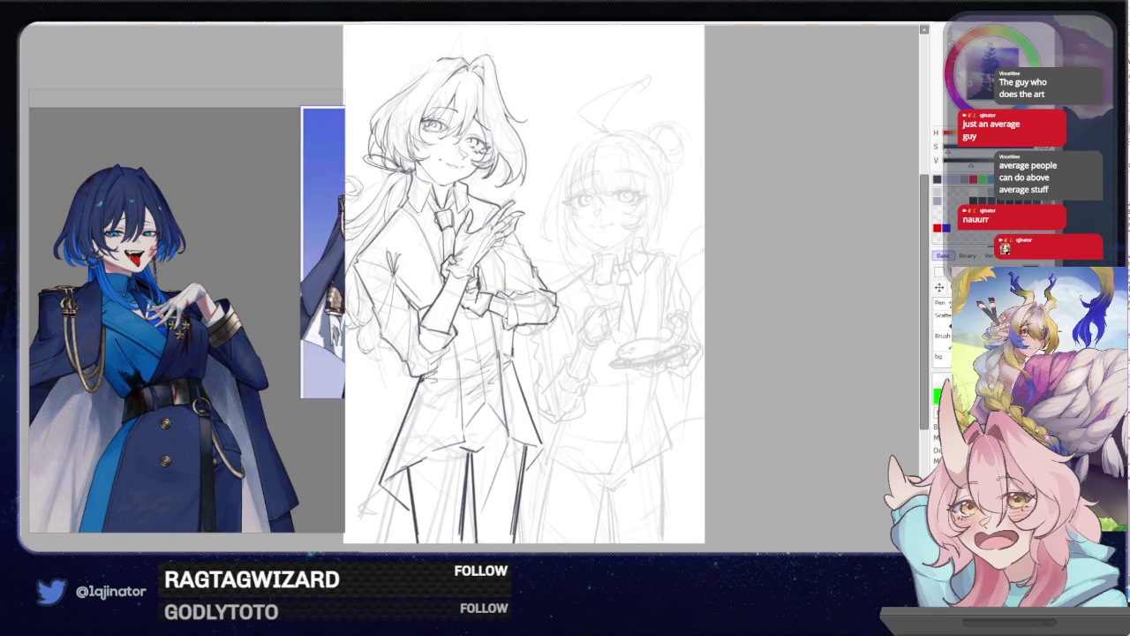
scroll(779, 376, up, 1)
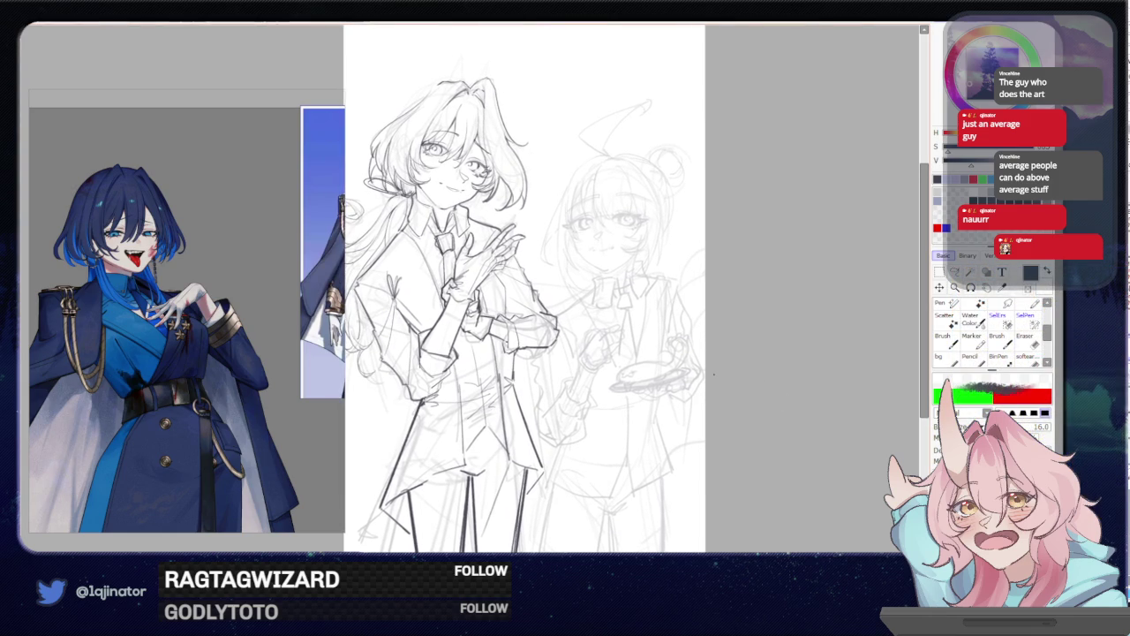